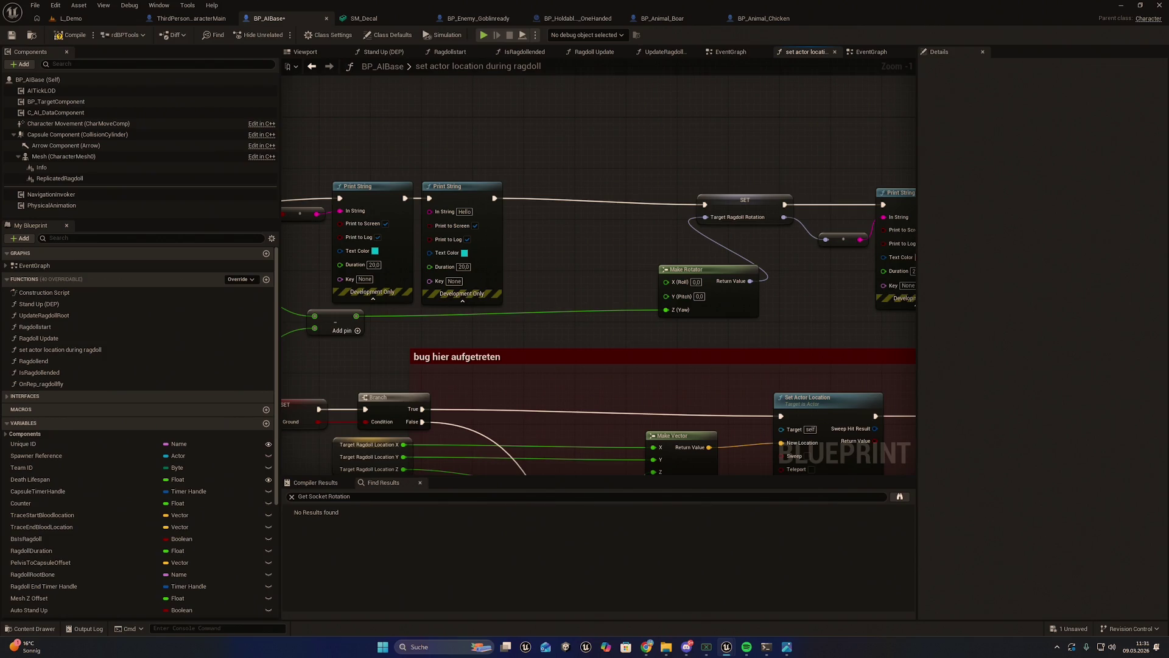
# Step: Save BP_AIBase and export it to Saved/BlueprintExports
pyautogui.scroll(-2, 610, 260)
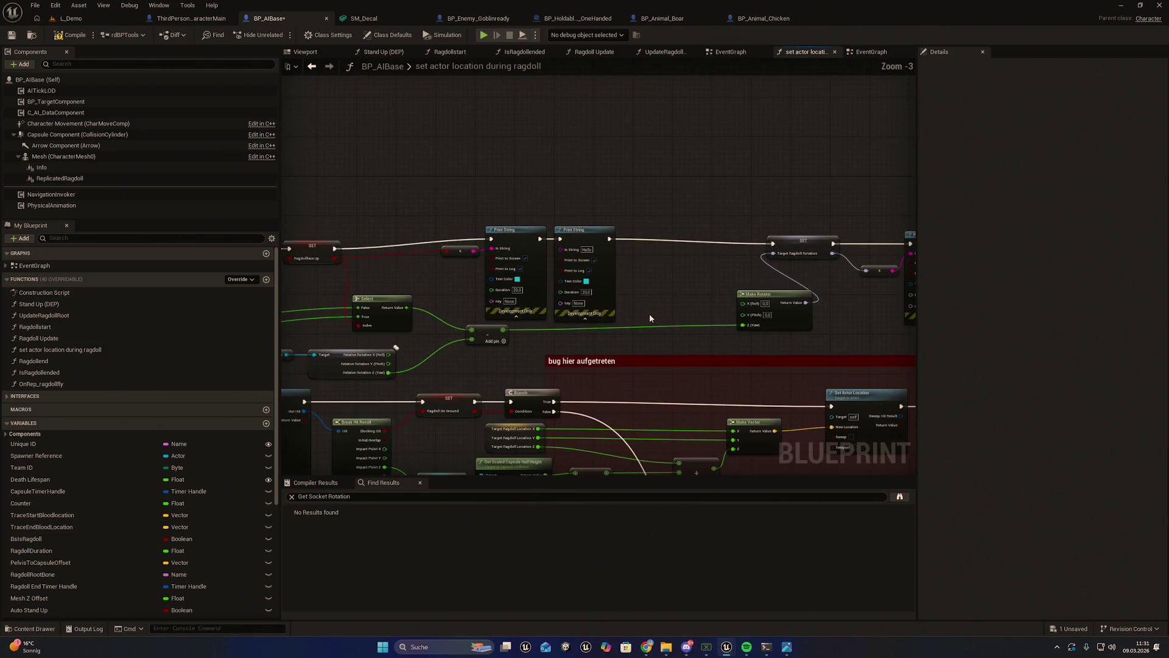
pyautogui.moveTo(687, 311); pyautogui.dragTo(754, 301)
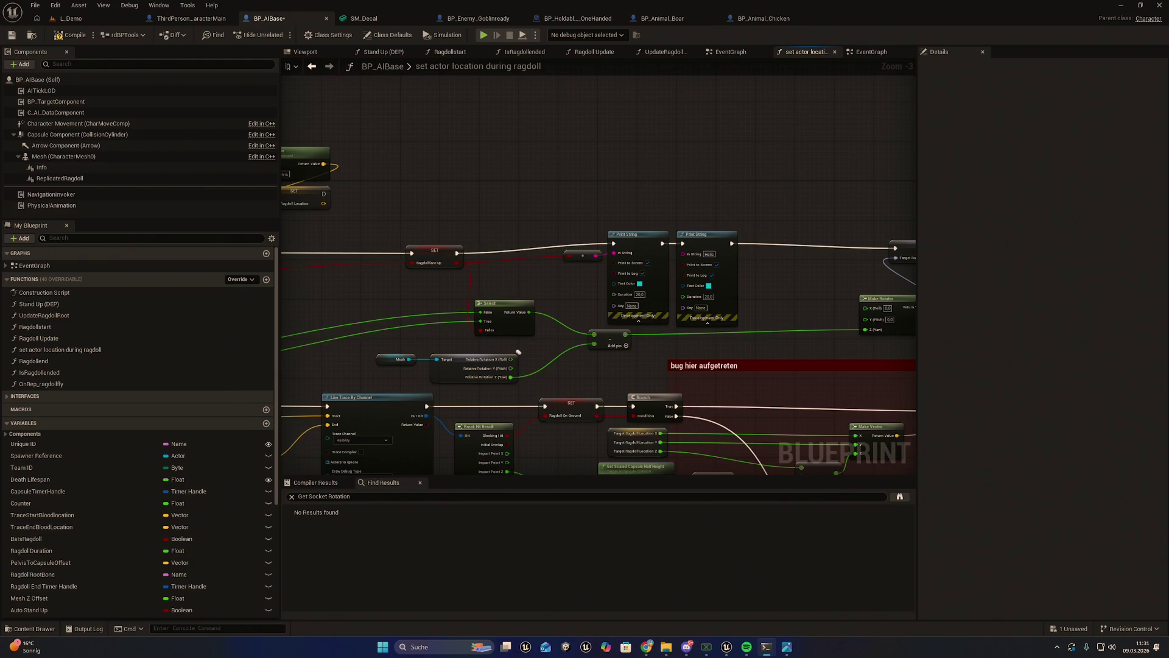
pyautogui.moveTo(769, 221); pyautogui.dragTo(715, 244)
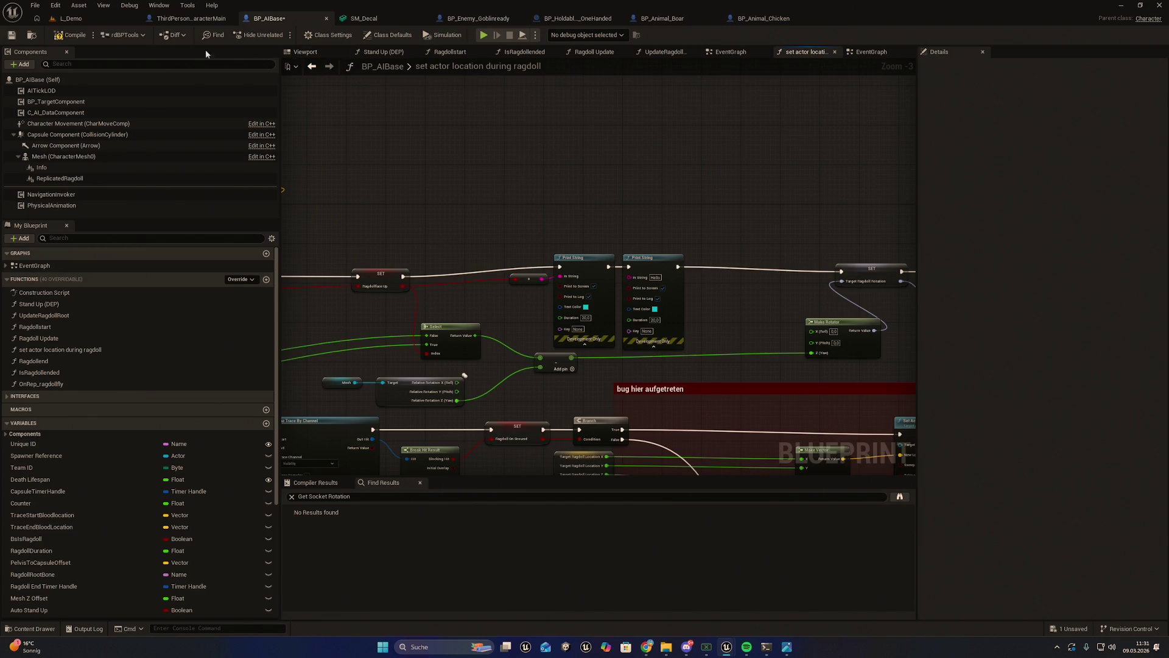
pyautogui.click(32, 35)
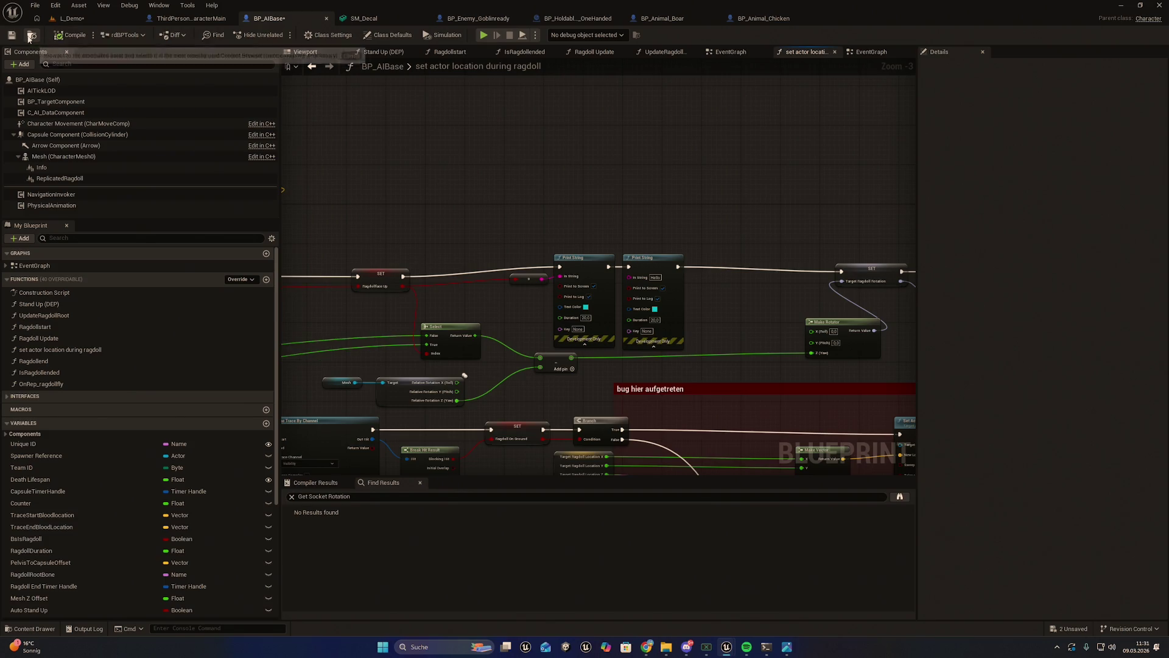
pyautogui.rightClick(350, 423)
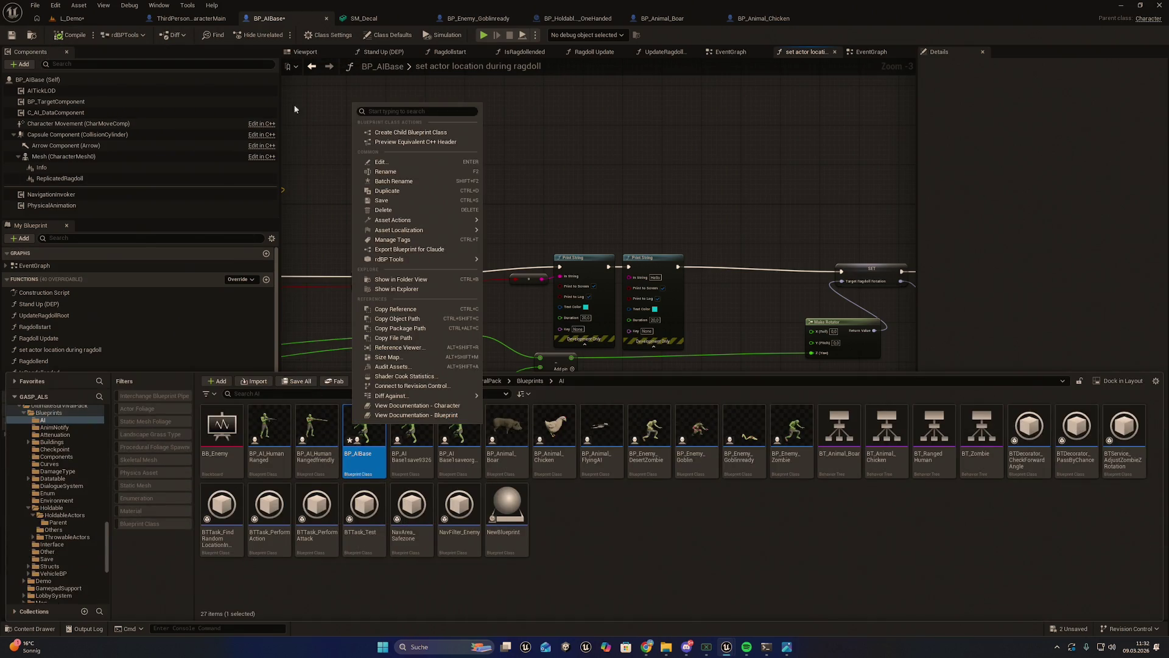
pyautogui.click(397, 199)
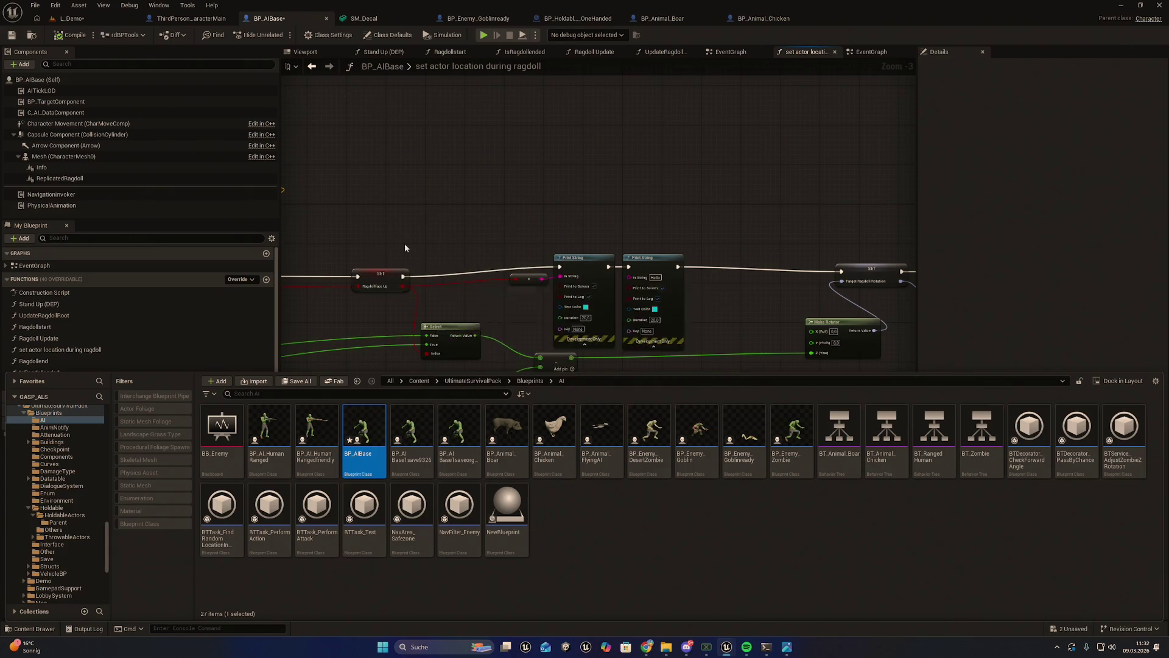
pyautogui.rightClick(376, 436)
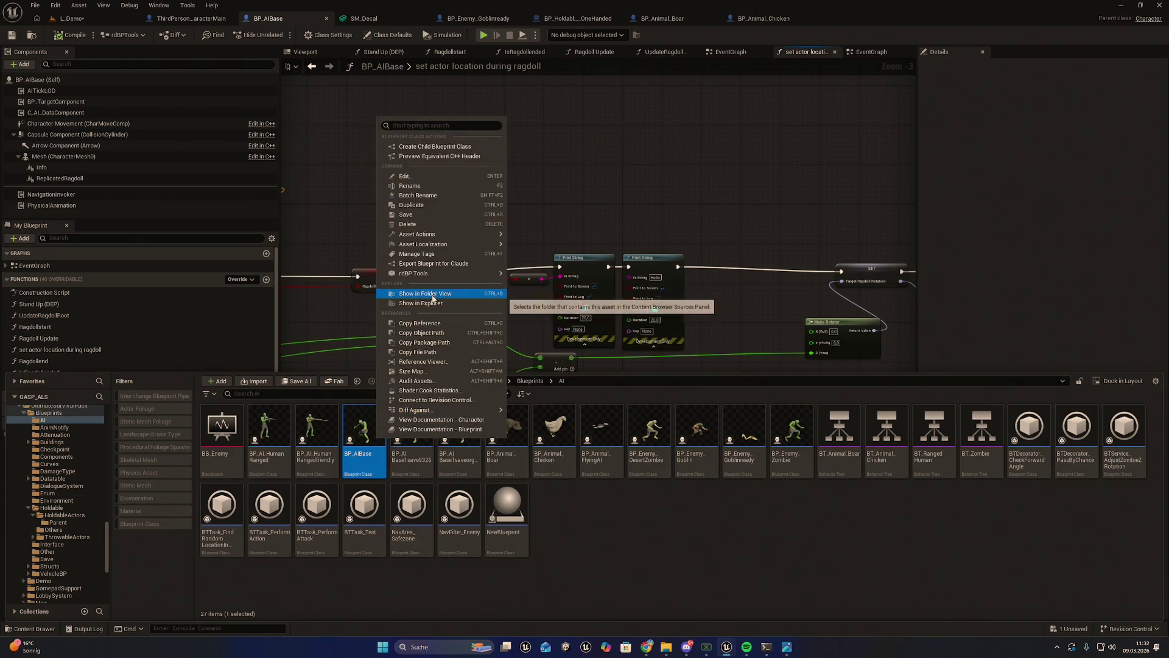
pyautogui.click(433, 263)
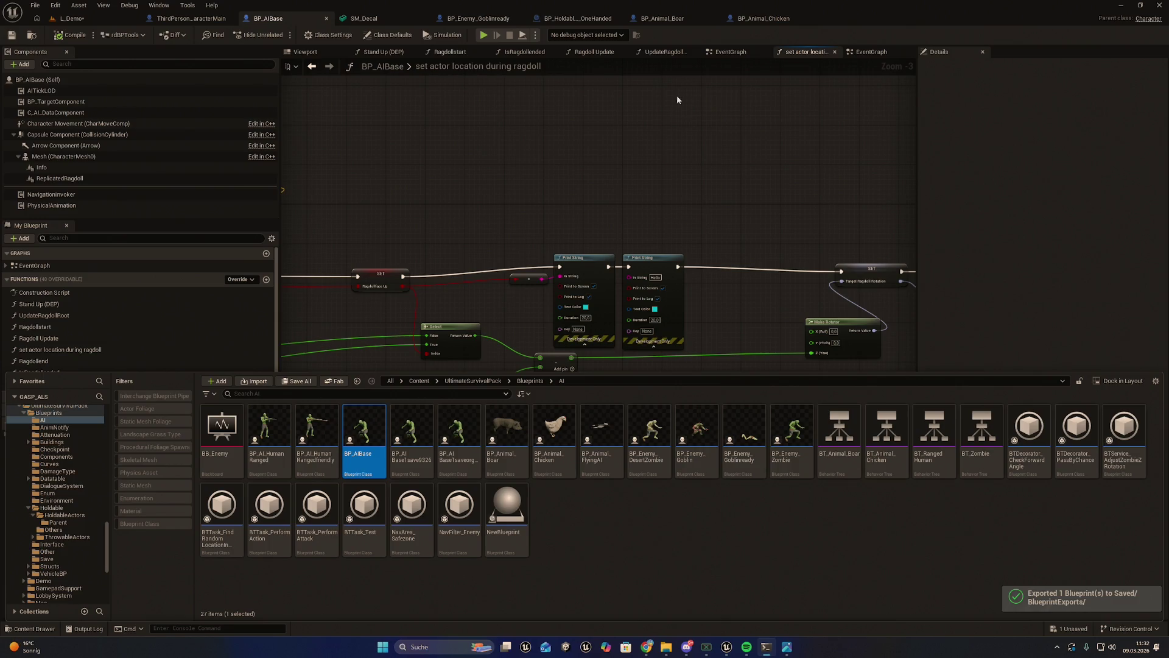
# Step: Wire Relative Rotation Z (Yaw) into the second Print String's In String
pyautogui.click(647, 99)
pyautogui.scroll(1, 604, 294)
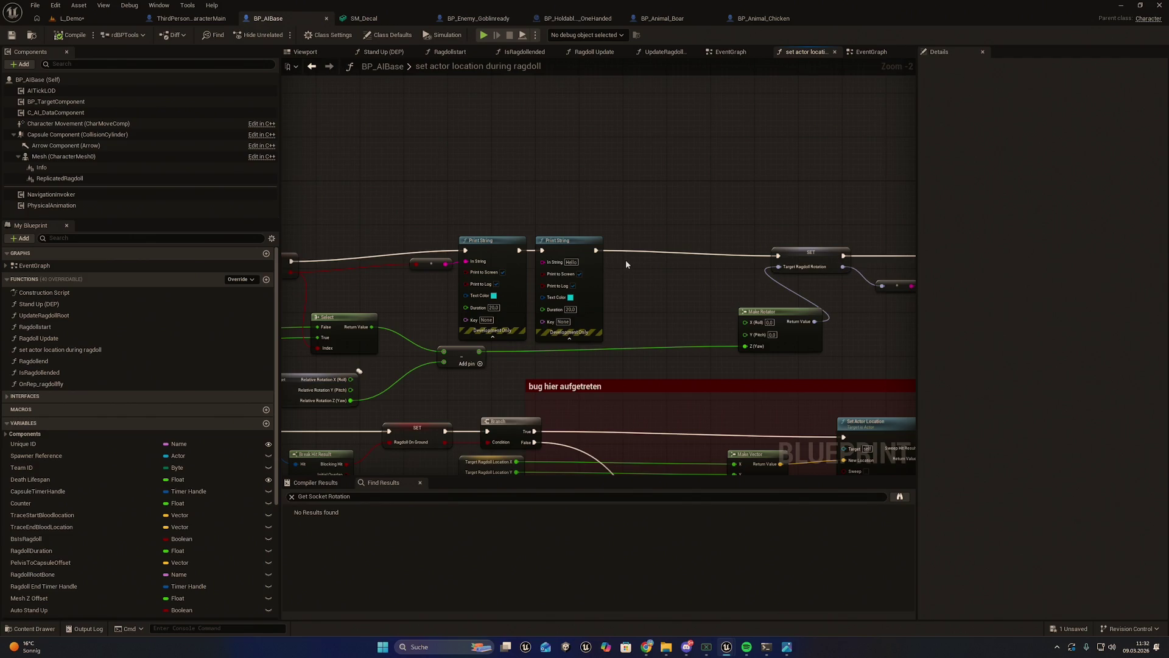
pyautogui.moveTo(575, 244); pyautogui.dragTo(605, 249)
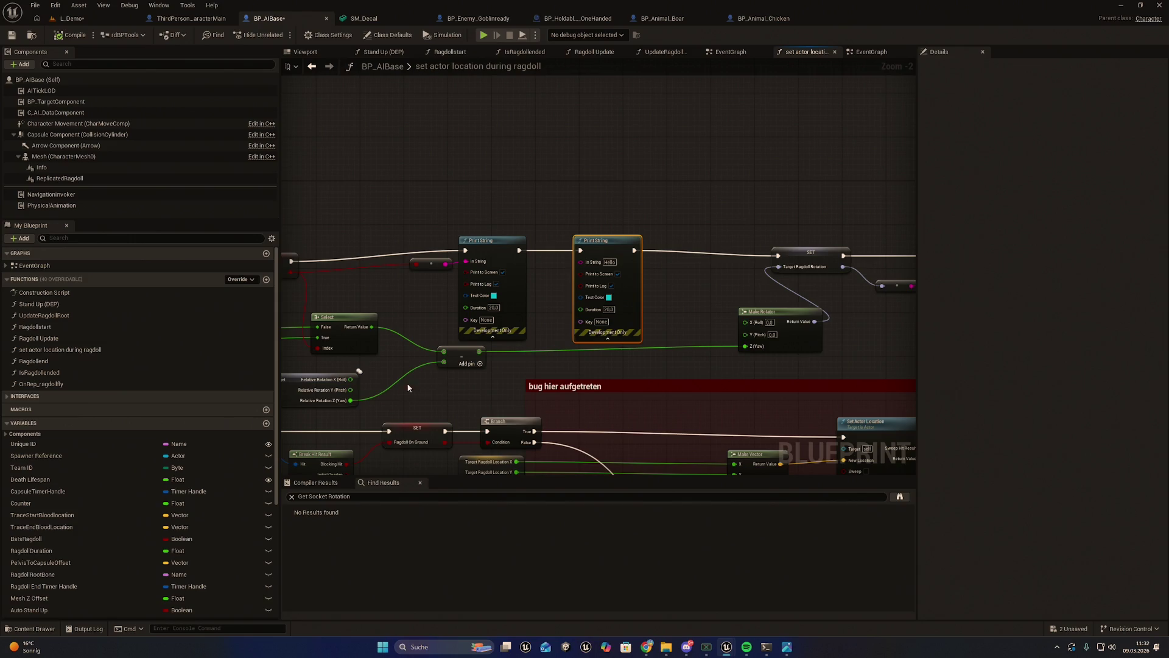
pyautogui.moveTo(351, 400); pyautogui.dragTo(582, 262)
pyautogui.moveTo(831, 279); pyautogui.dragTo(696, 276)
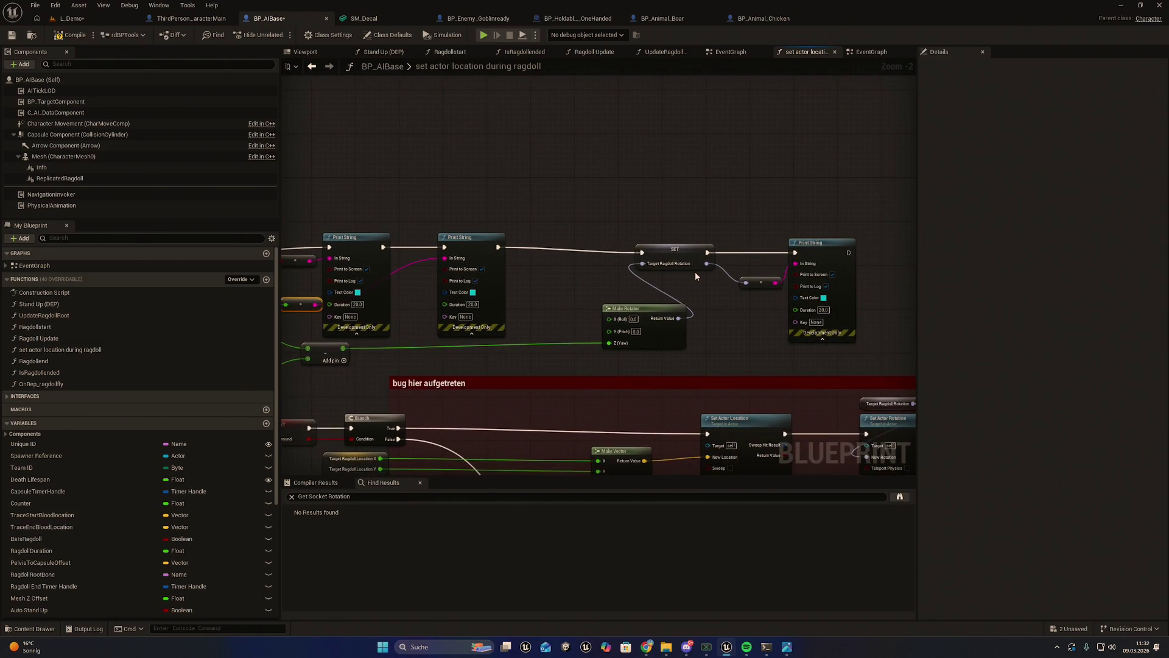
# Step: Compile and save BP_AIBase, then export it again to Saved/BlueprintExports
pyautogui.click(72, 35)
pyautogui.click(31, 35)
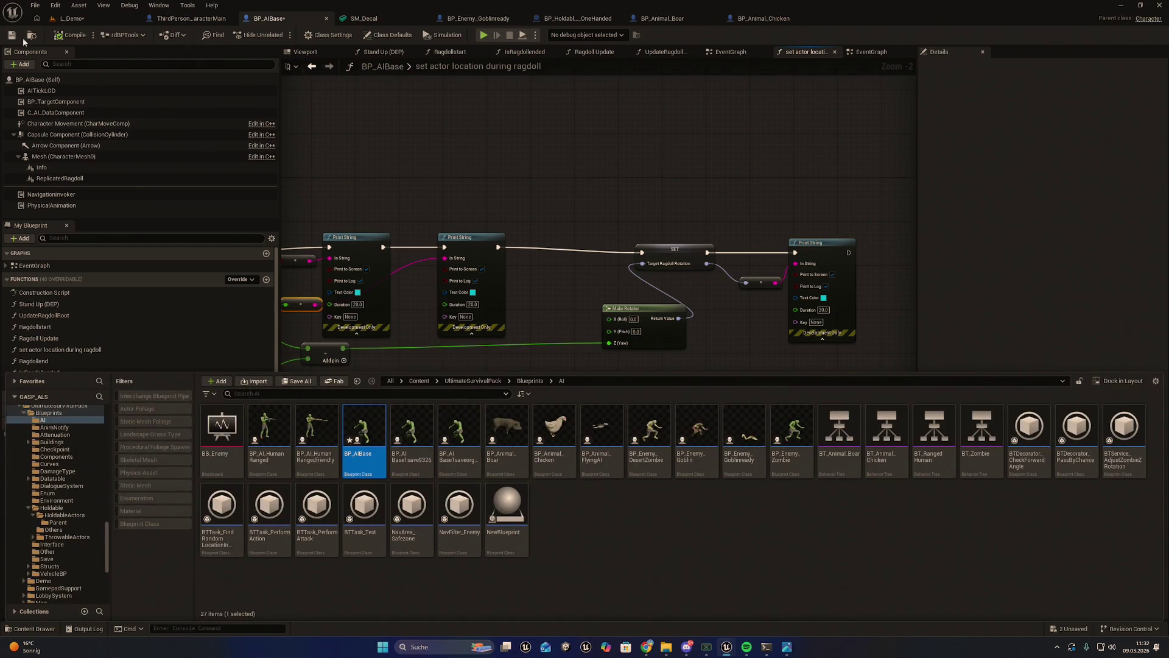
pyautogui.click(11, 34)
pyautogui.hotkey('ctrl', 'space')
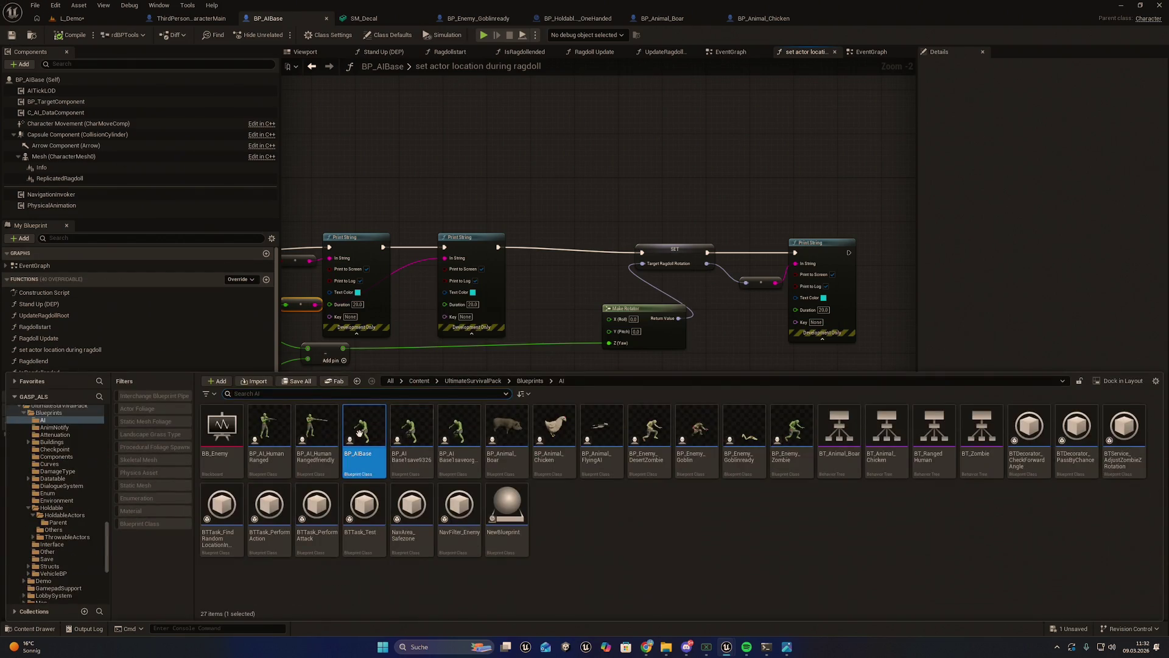
pyautogui.rightClick(363, 396)
pyautogui.click(418, 259)
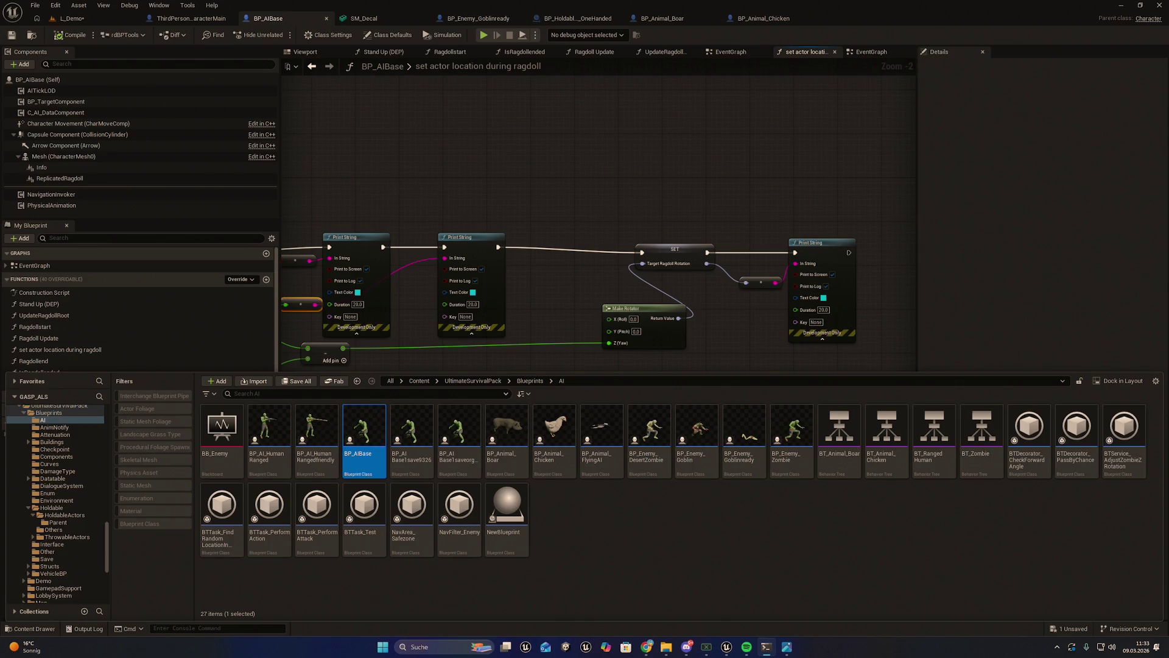
# Step: Switch to the L_Demo level and start Play-in-Editor
pyautogui.click(35, 5)
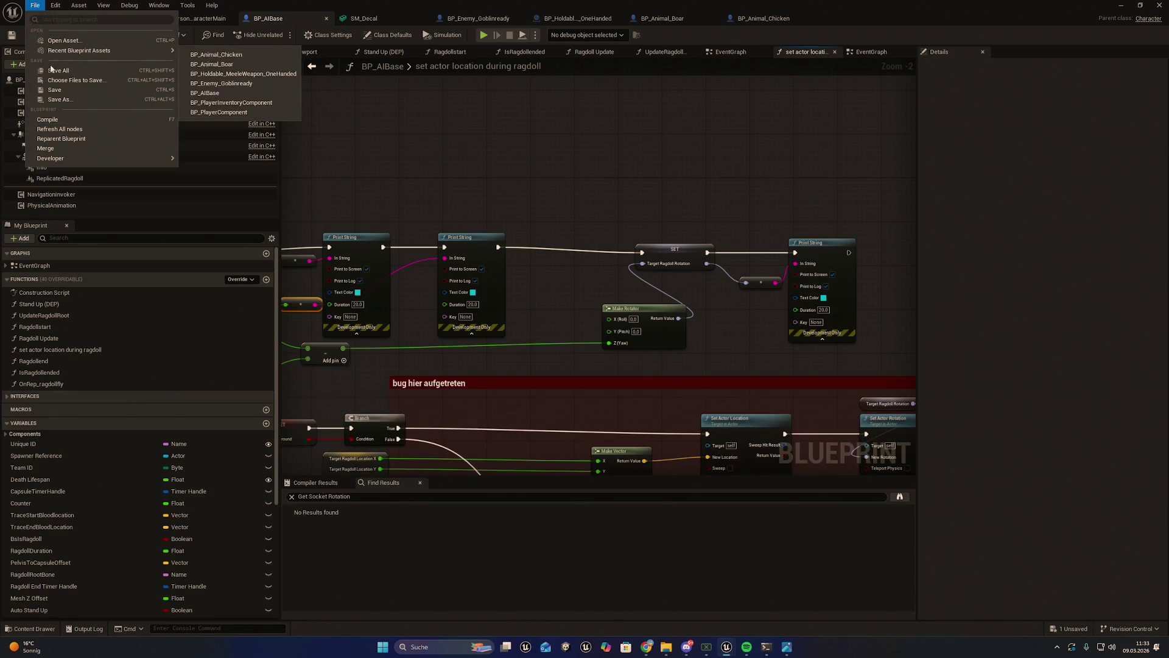
pyautogui.click(67, 19)
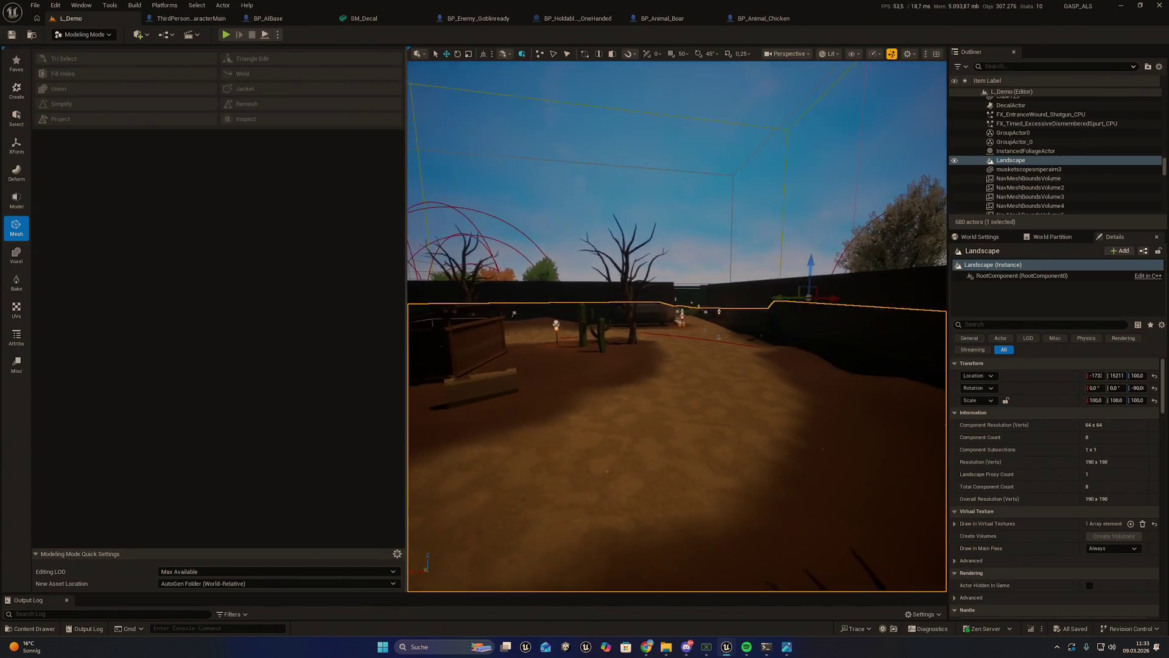
pyautogui.click(225, 35)
# Step: In the cheat menu, change the time of day and give the player a Sword
pyautogui.press('i')
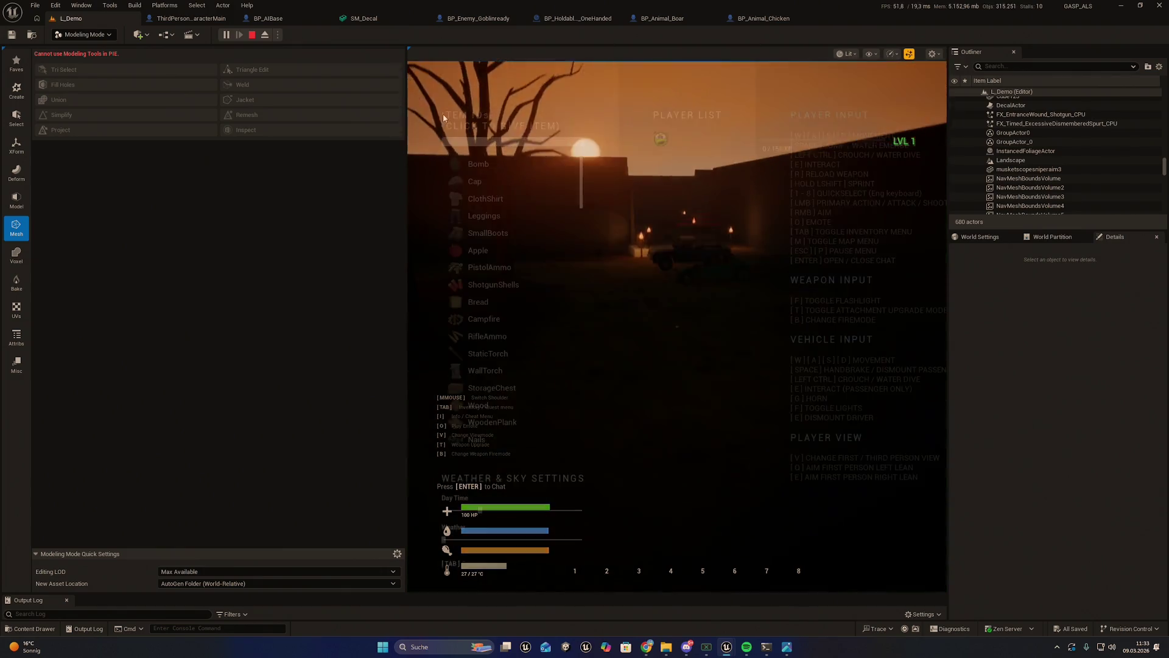
pyautogui.click(508, 517)
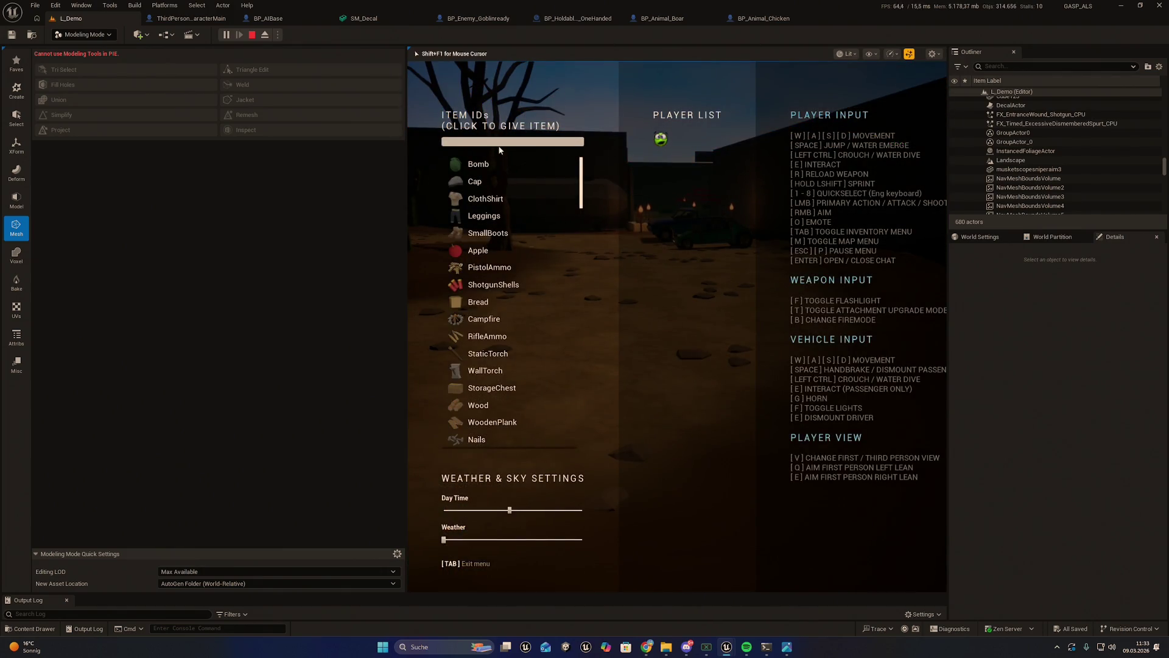
pyautogui.click(495, 145)
pyautogui.write('sword')
pyautogui.click(481, 164)
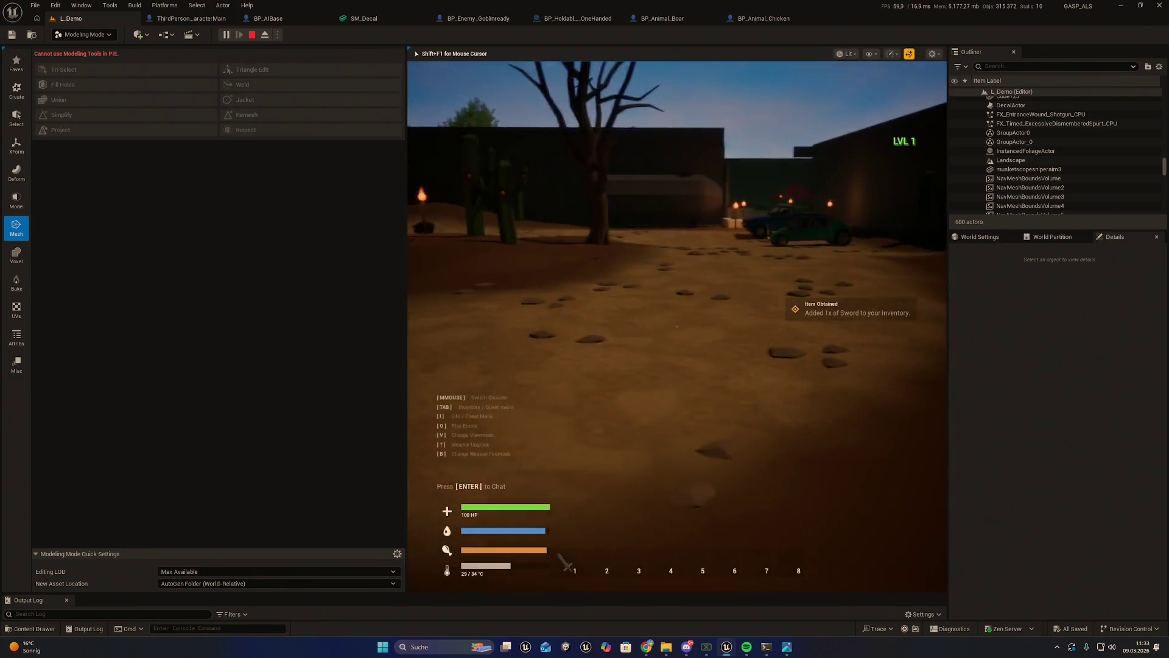
# Step: Run past the cactus and torch toward the boar, swinging the sword
pyautogui.press('w')
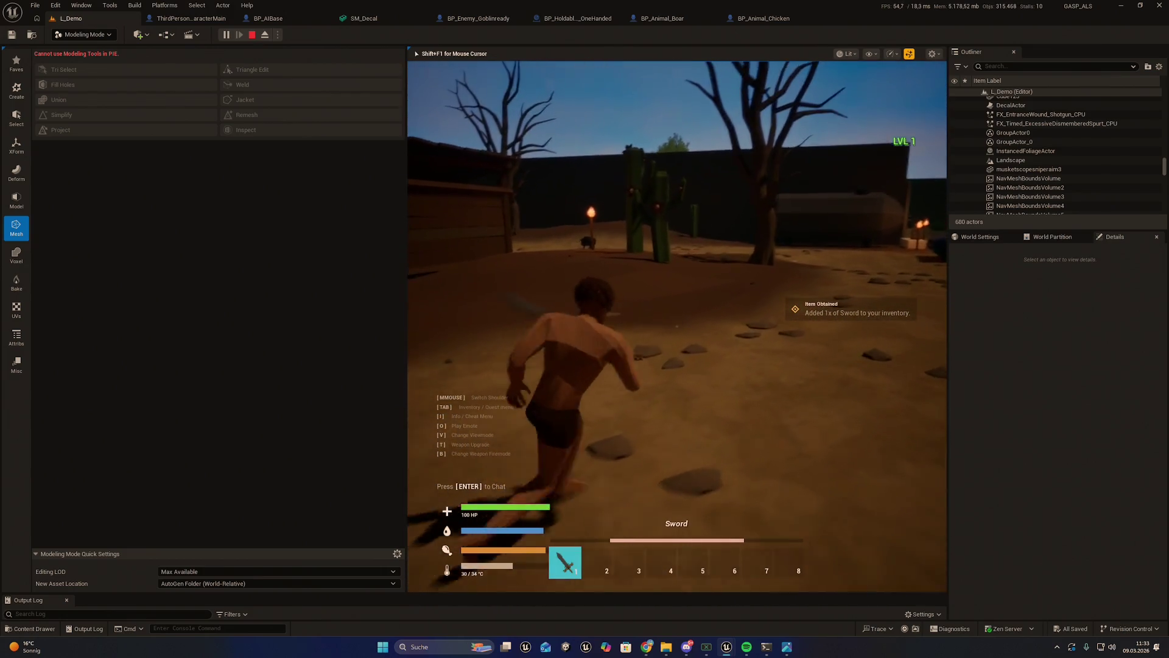
pyautogui.click(676, 325)
pyautogui.press('w')
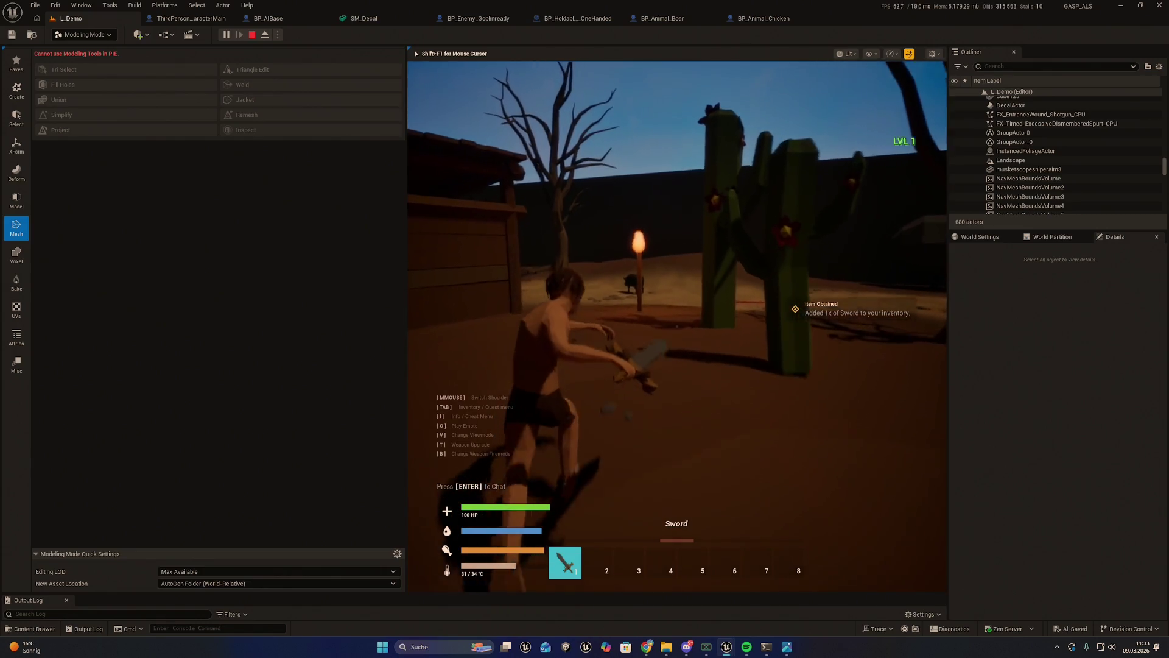
pyautogui.press('w')
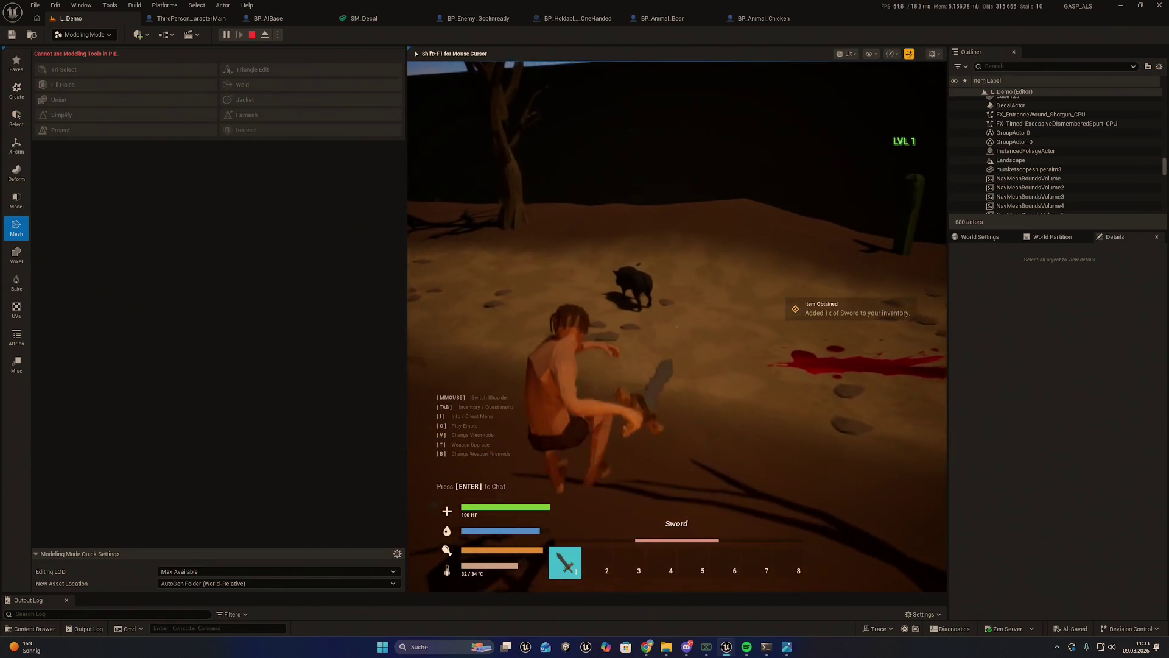
pyautogui.press('w')
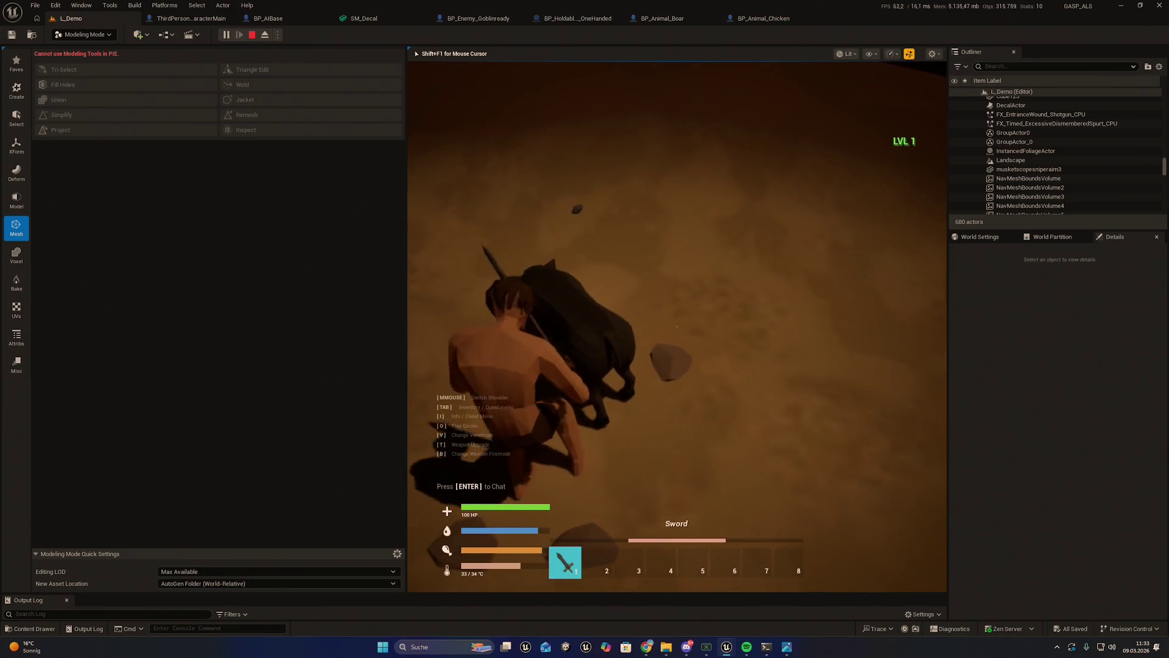
# Step: Fight through the zombies with the sword, killing them for XP
pyautogui.press('w')
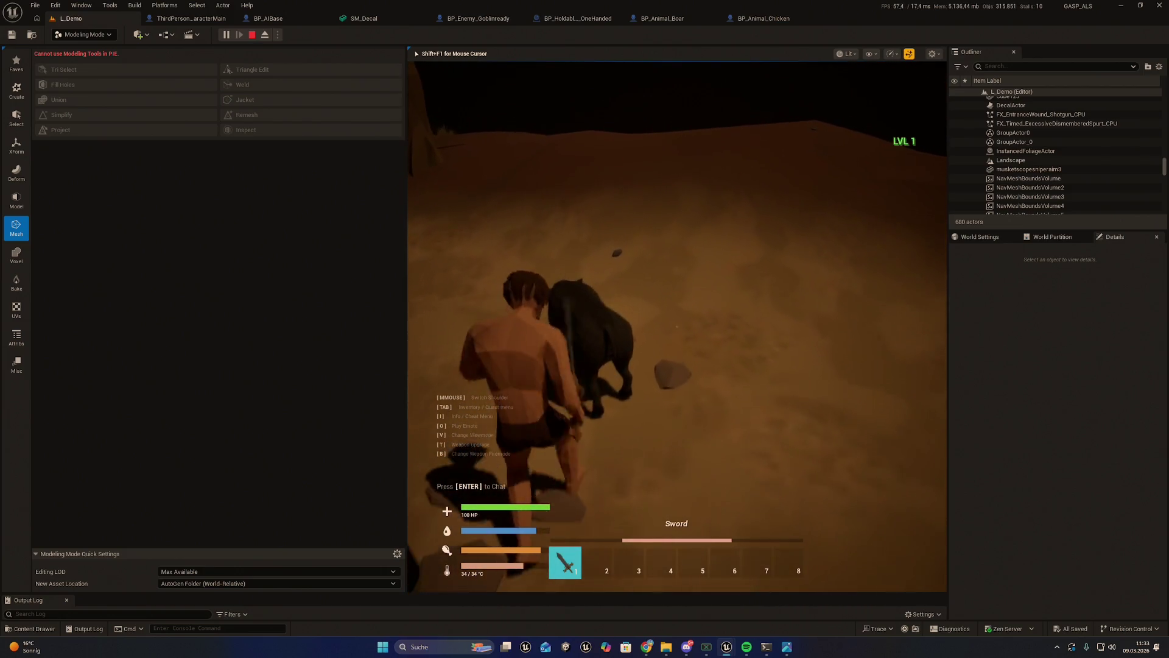
pyautogui.press('w')
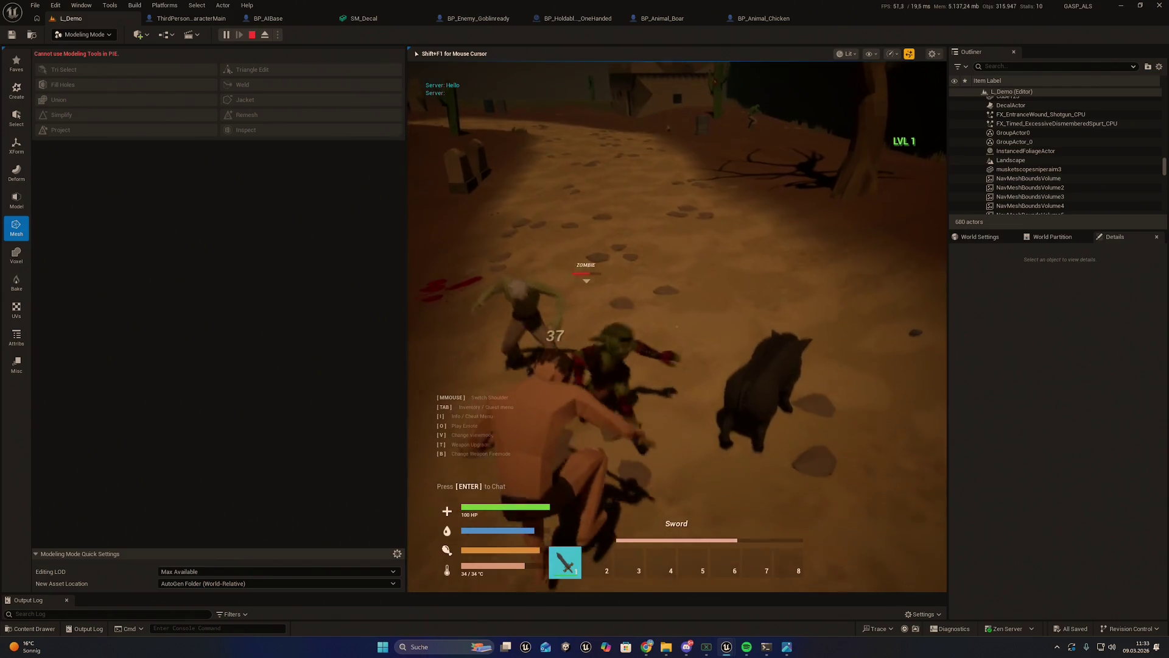
pyautogui.press('w')
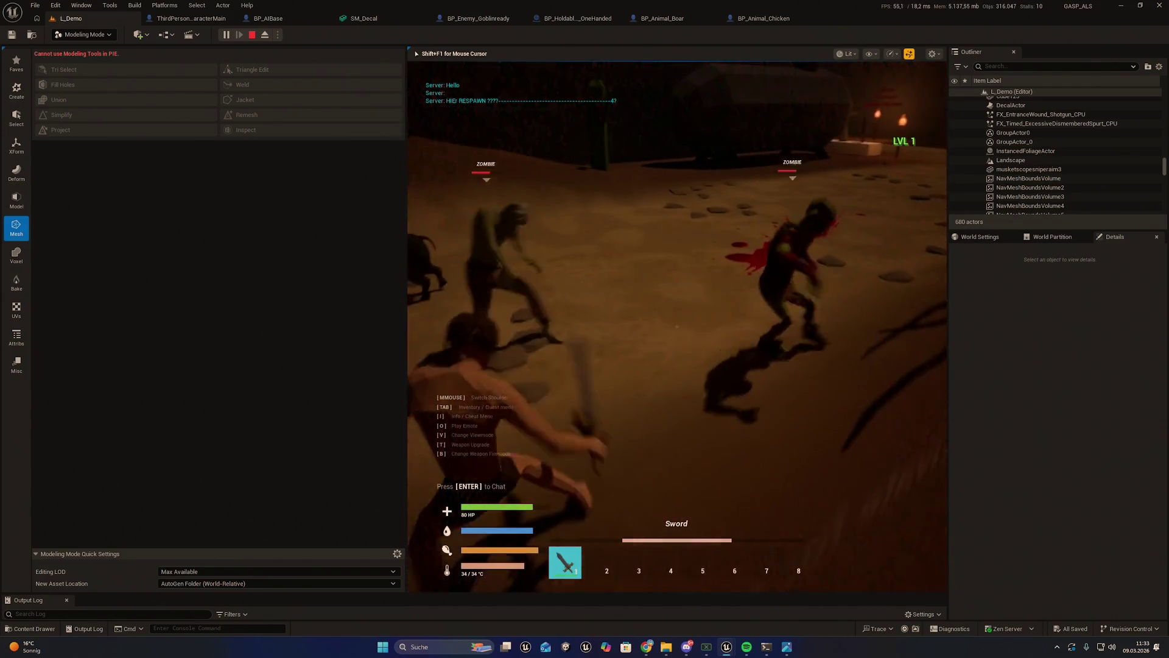
pyautogui.press('w')
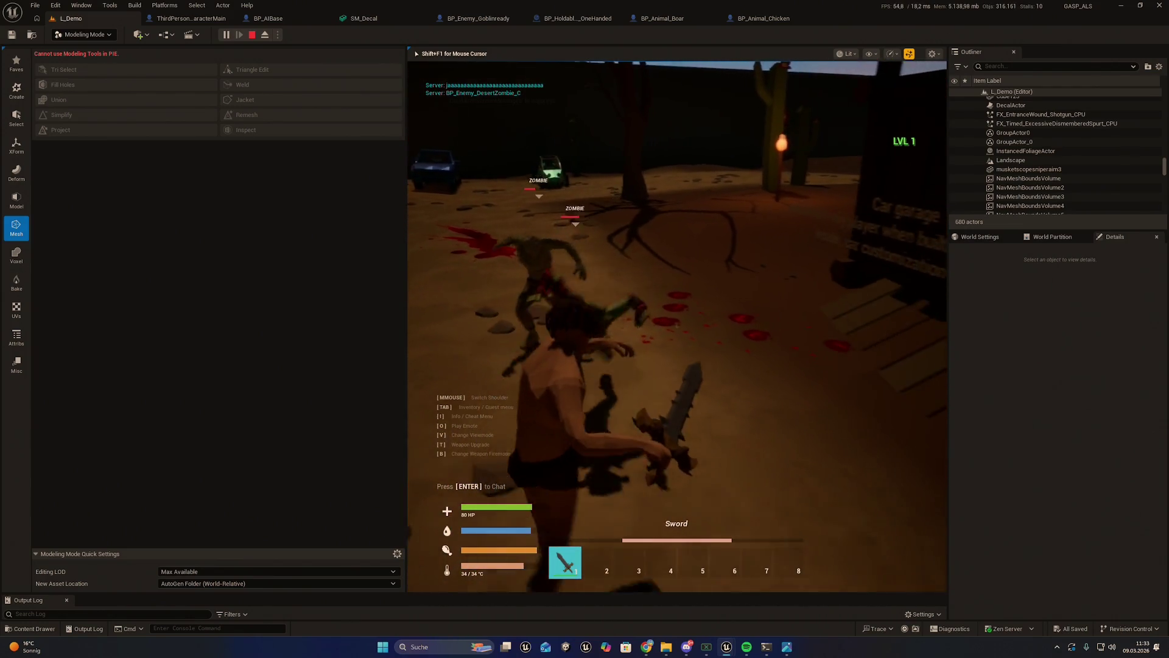
pyautogui.press('w')
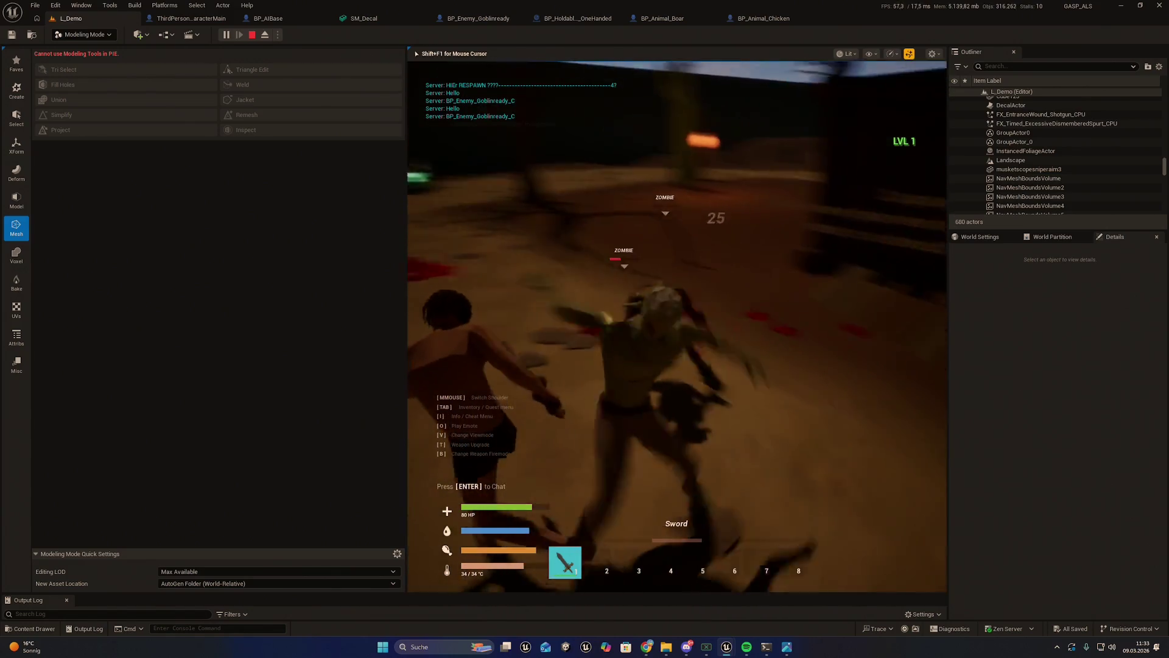
pyautogui.press('w')
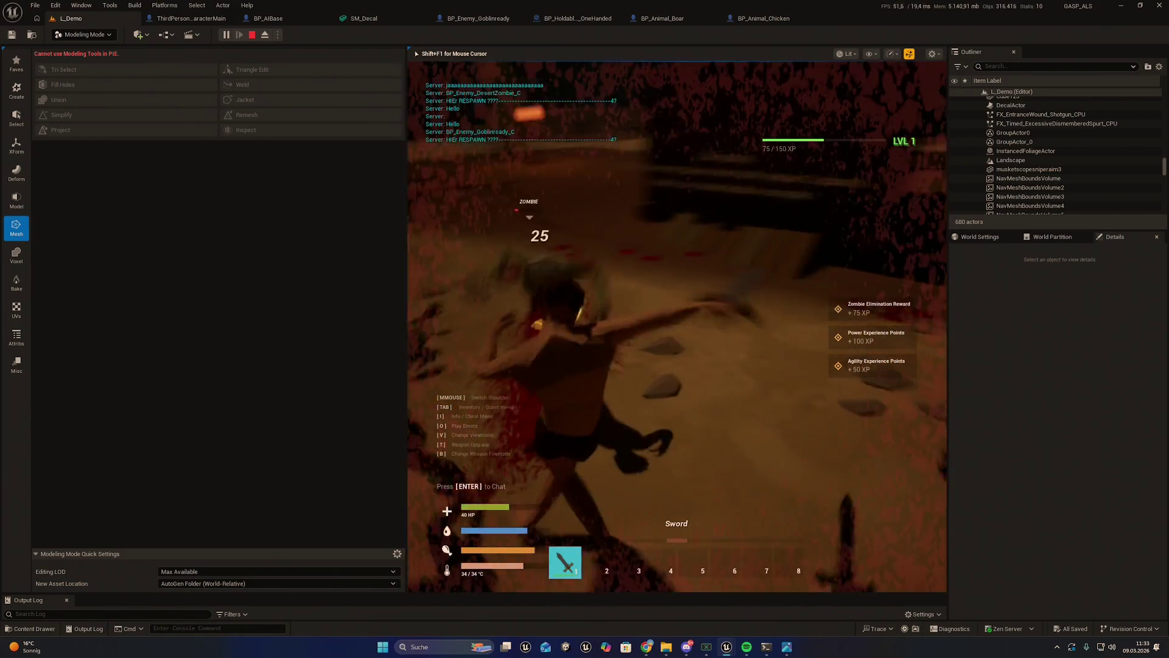
pyautogui.press('w')
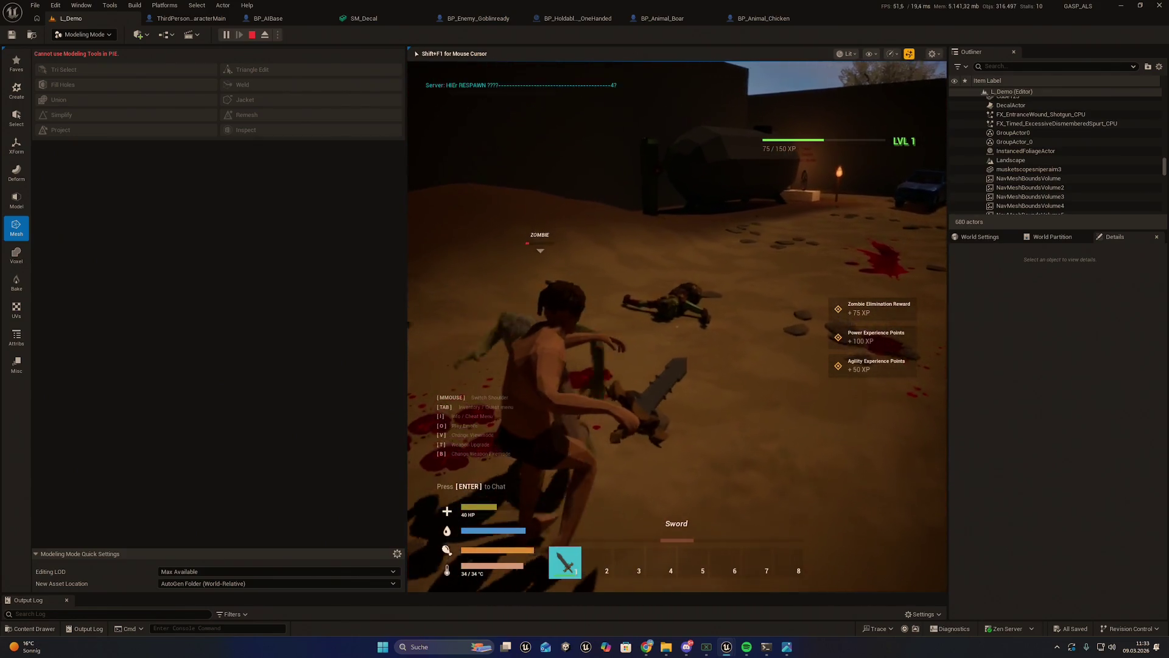
pyautogui.press('w')
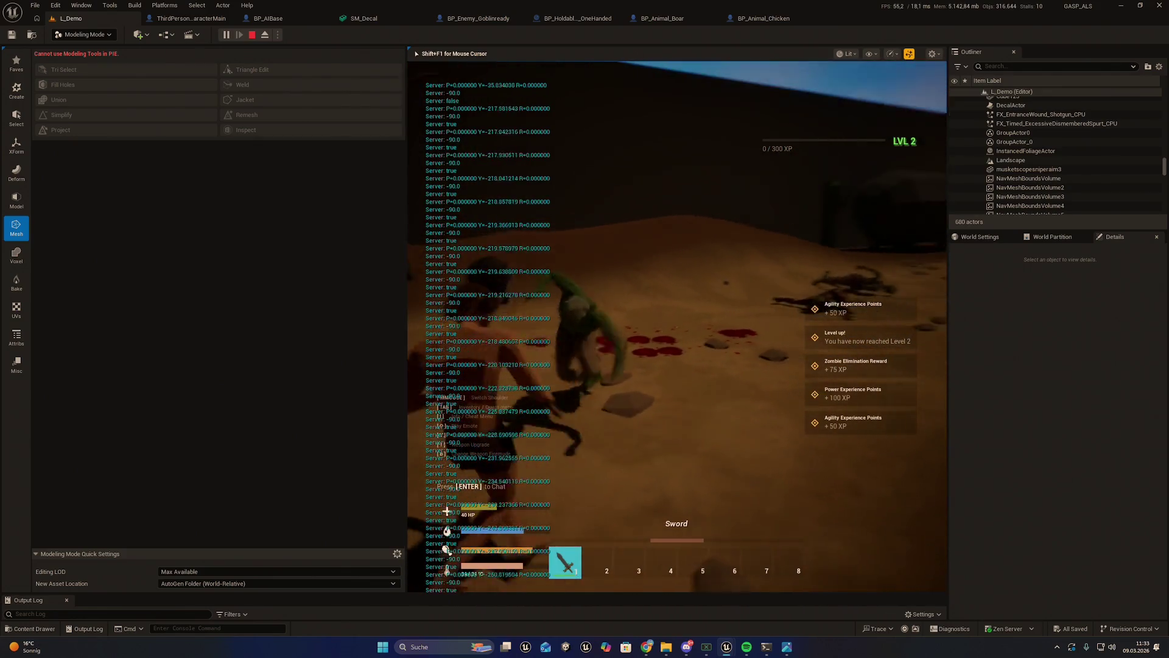
pyautogui.press('w')
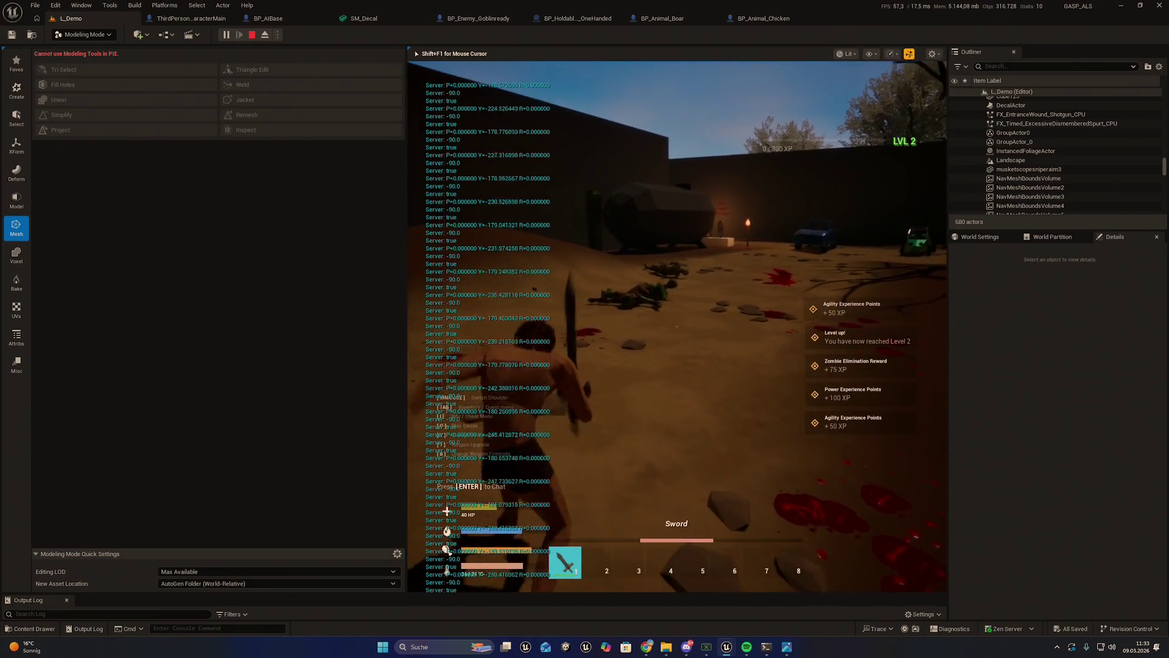
pyautogui.press('w')
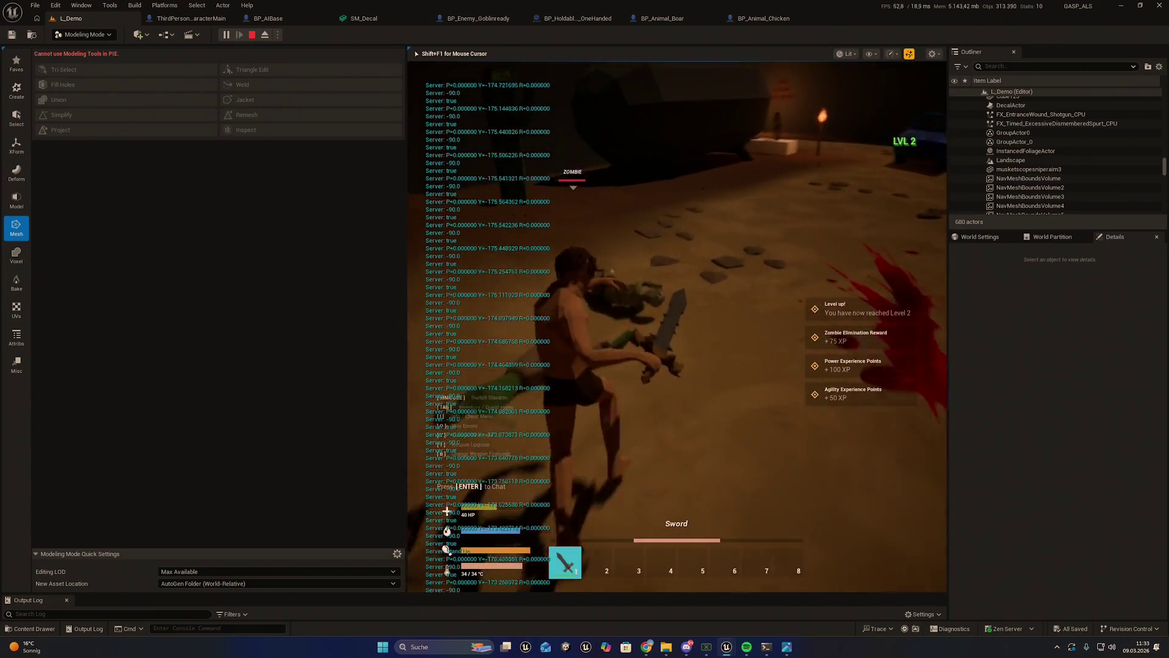
pyautogui.press('w')
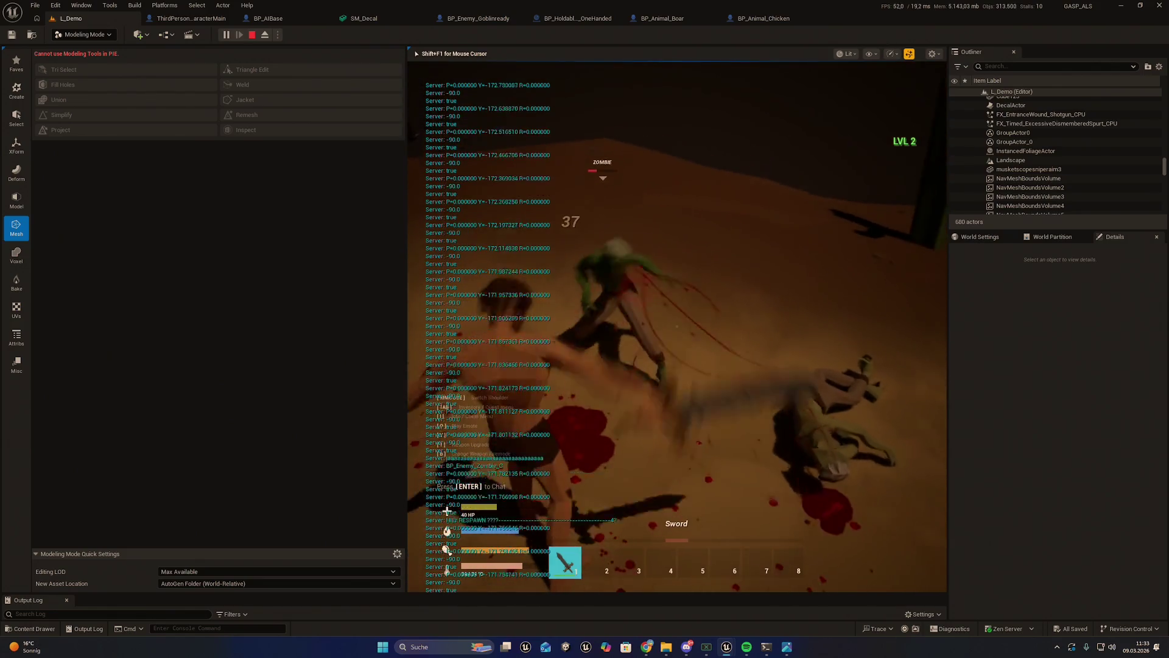
pyautogui.press('w')
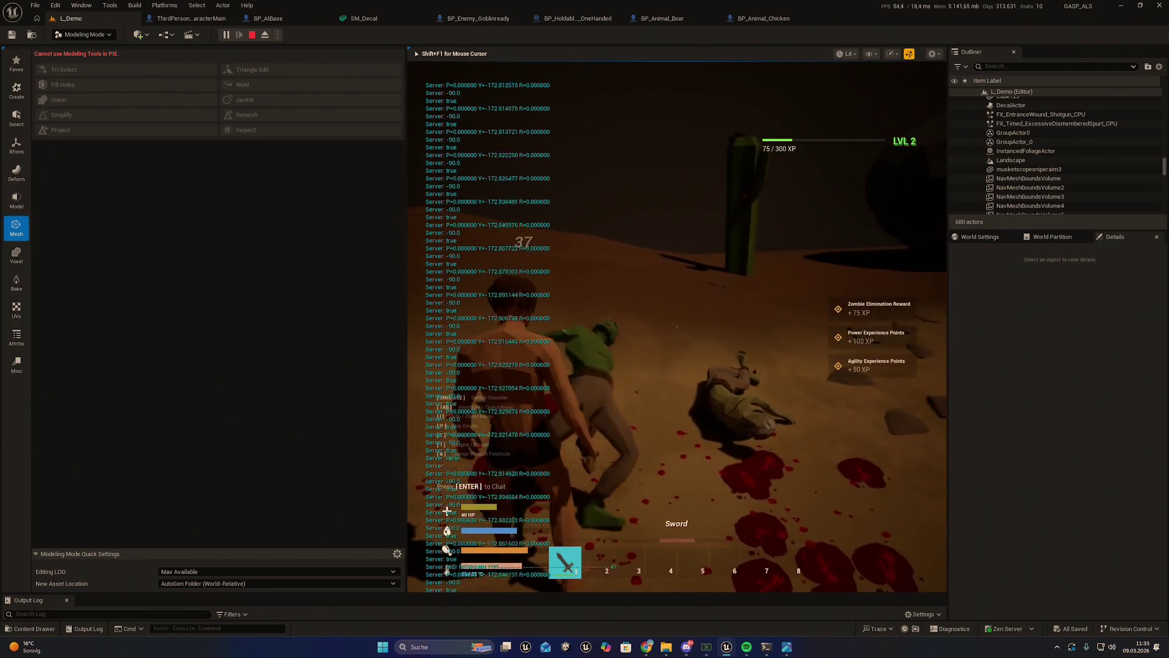
# Step: Walk over to the zombie bodies and circle them to view the blood spots
pyautogui.press('w')
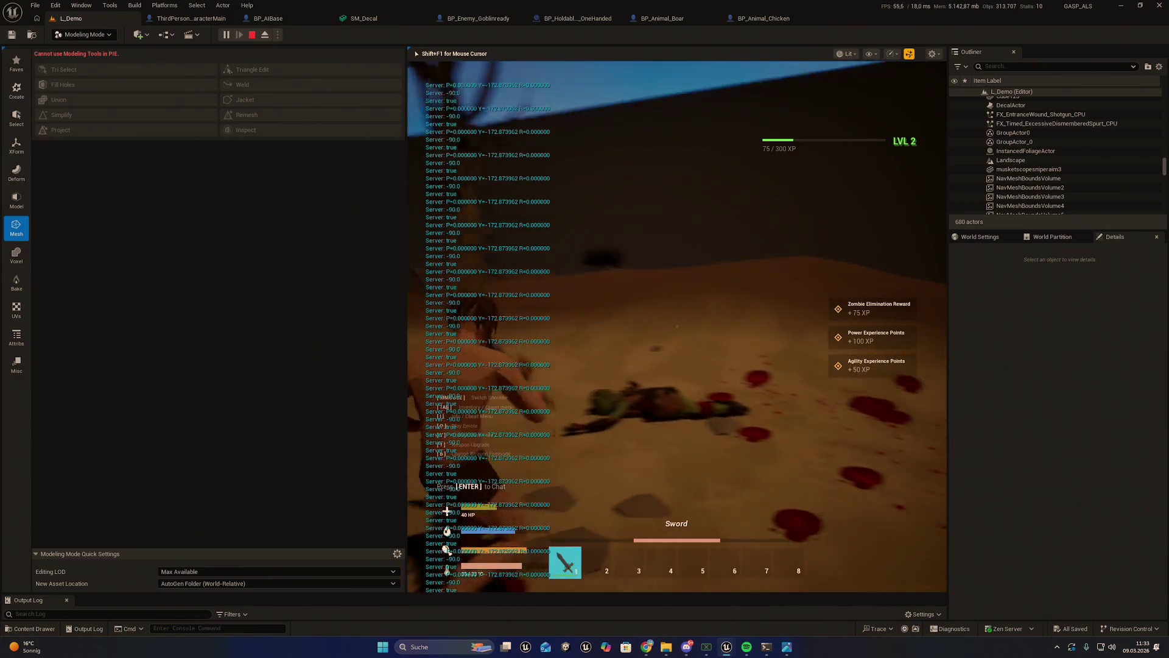
pyautogui.press('w')
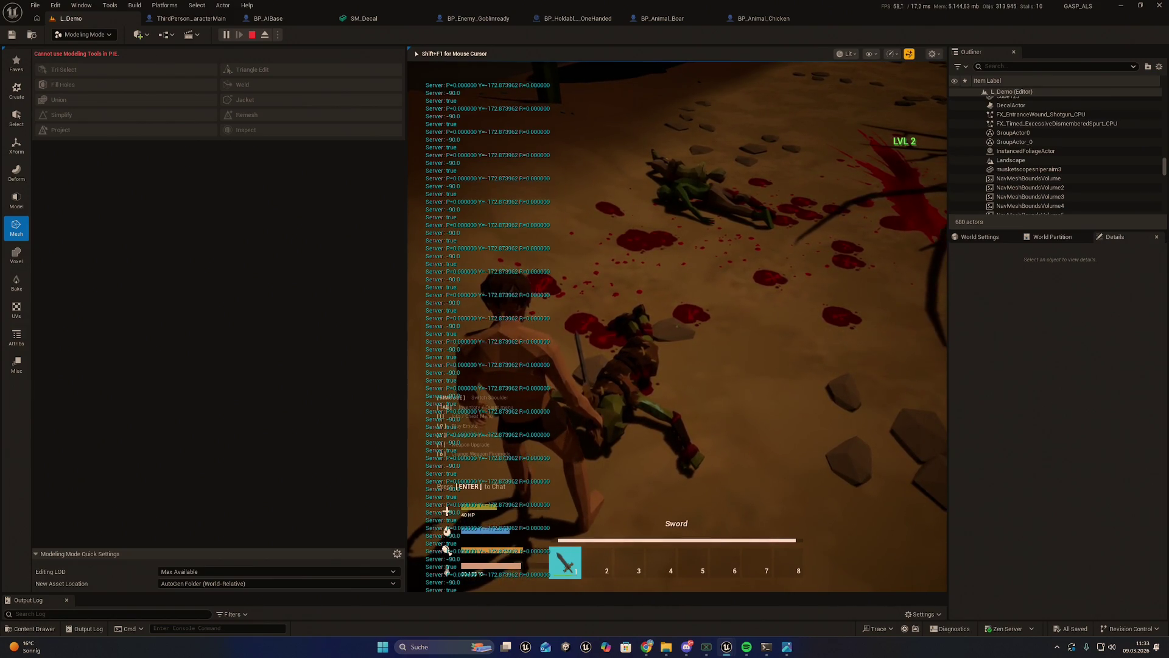
pyautogui.press('w')
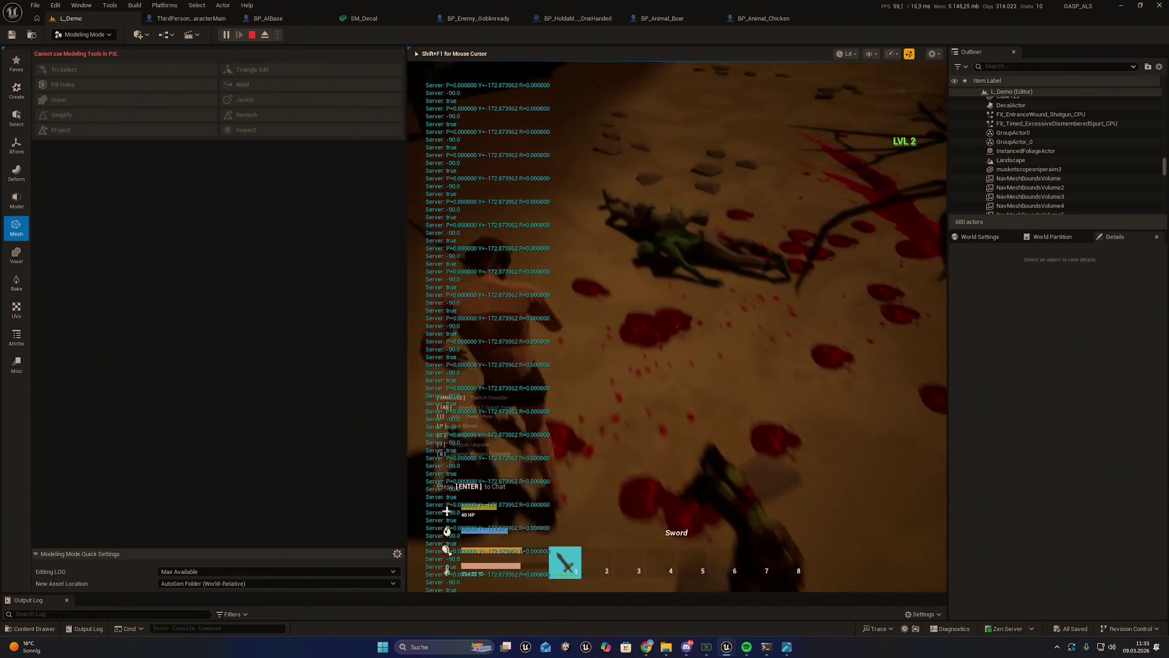
pyautogui.press('w')
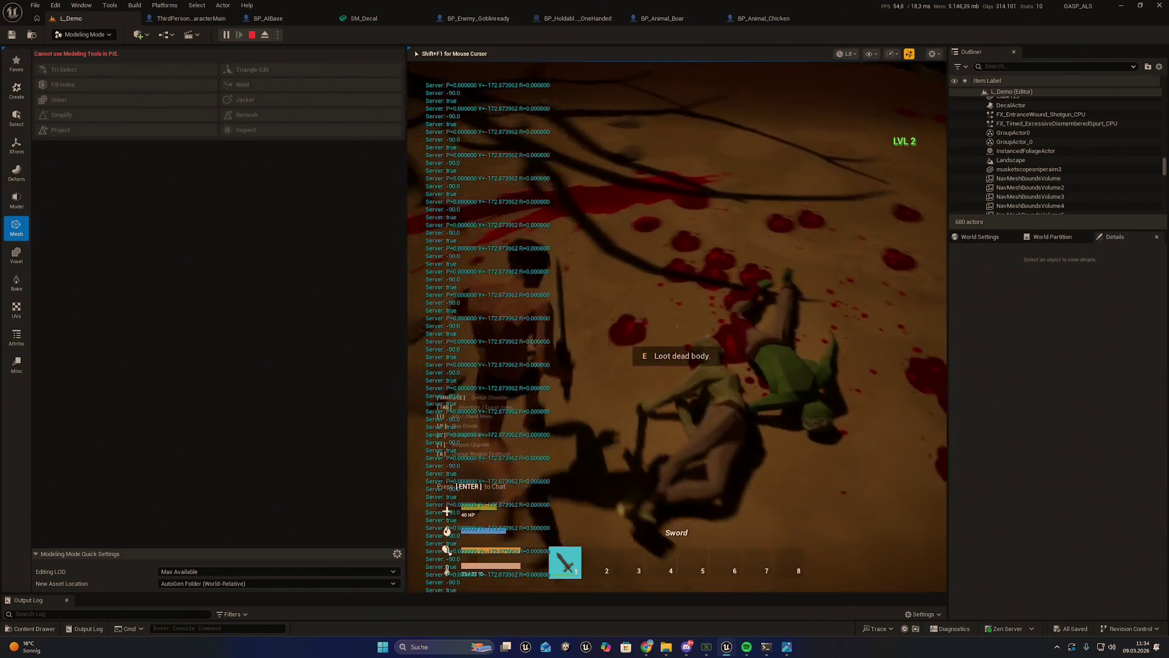
pyautogui.click(676, 323)
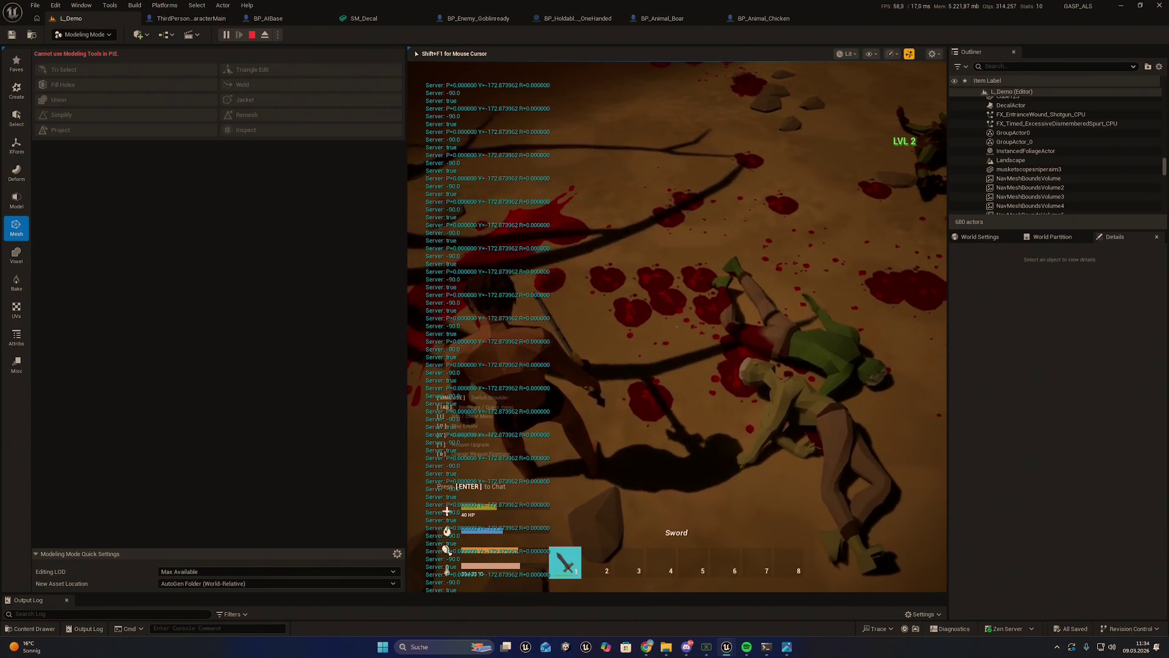
pyautogui.press('d')
pyautogui.press('s')
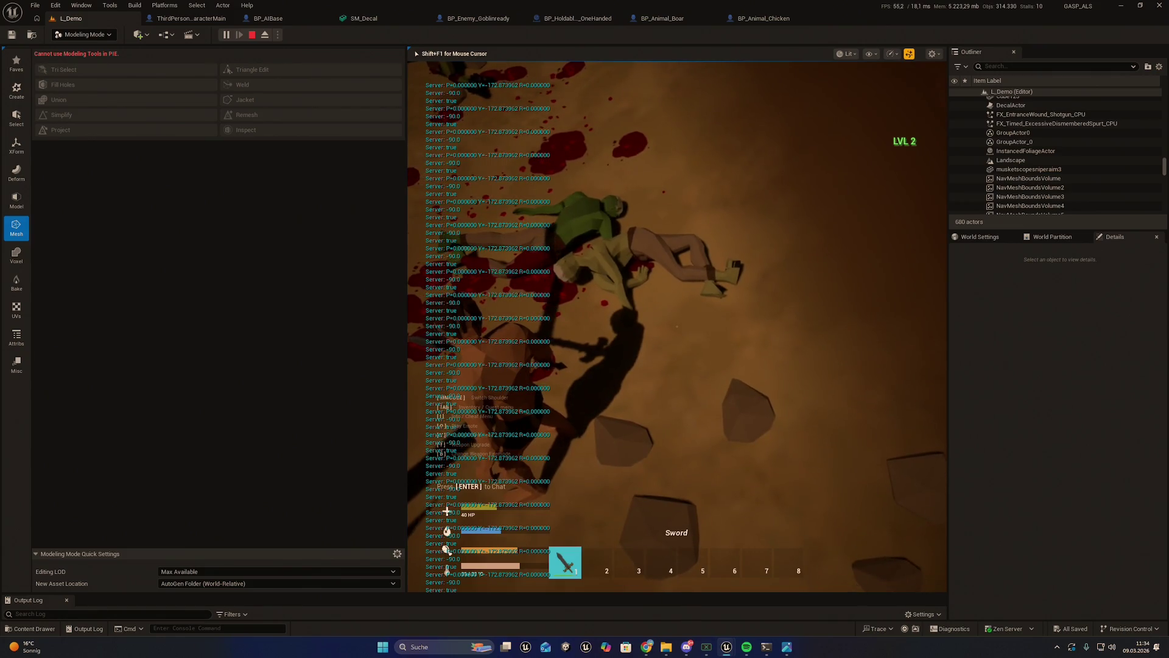
pyautogui.press('w')
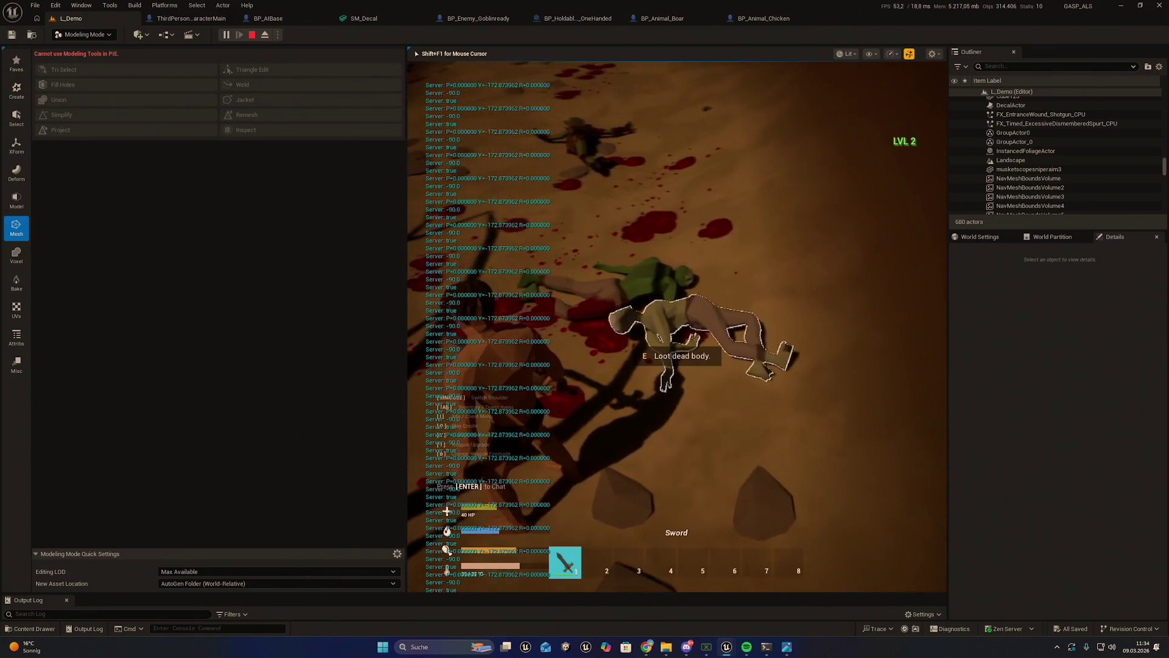
# Step: Inspect both bodies and the goblin corpse, then stop the play session
pyautogui.press('w')
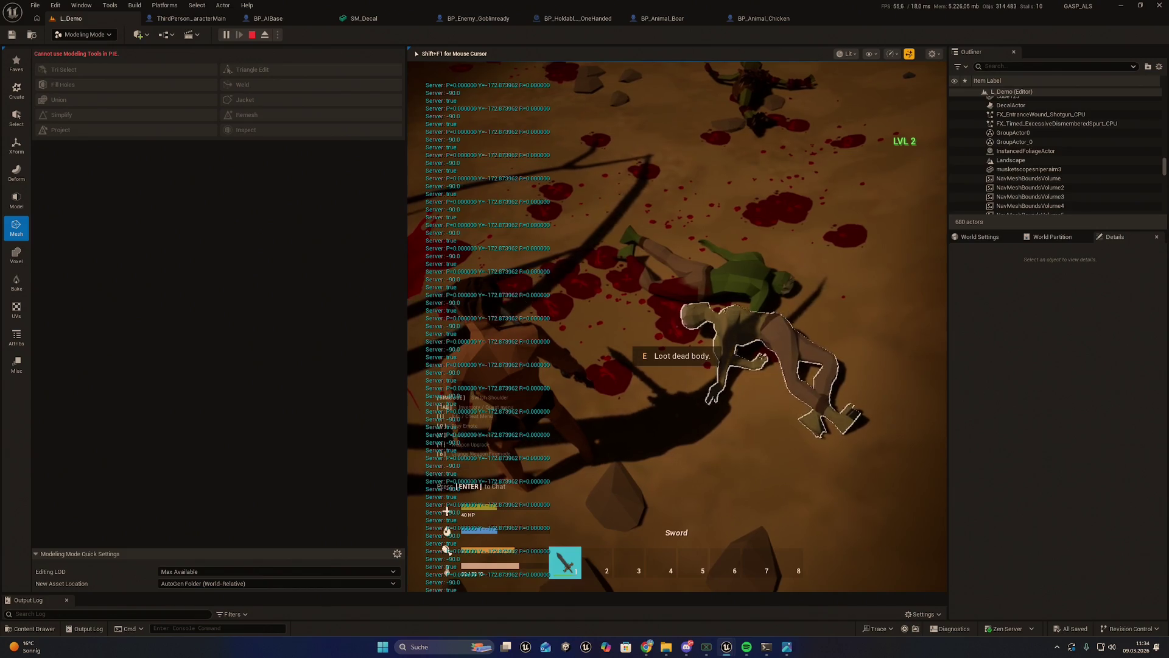
pyautogui.press('s')
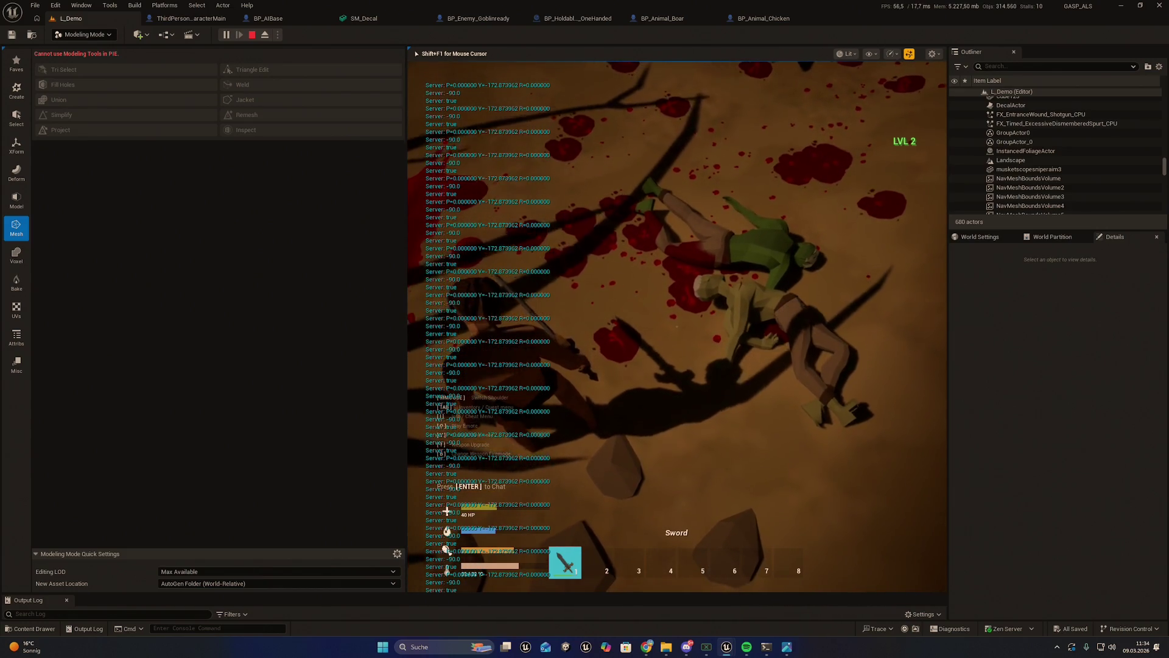
pyautogui.press('w')
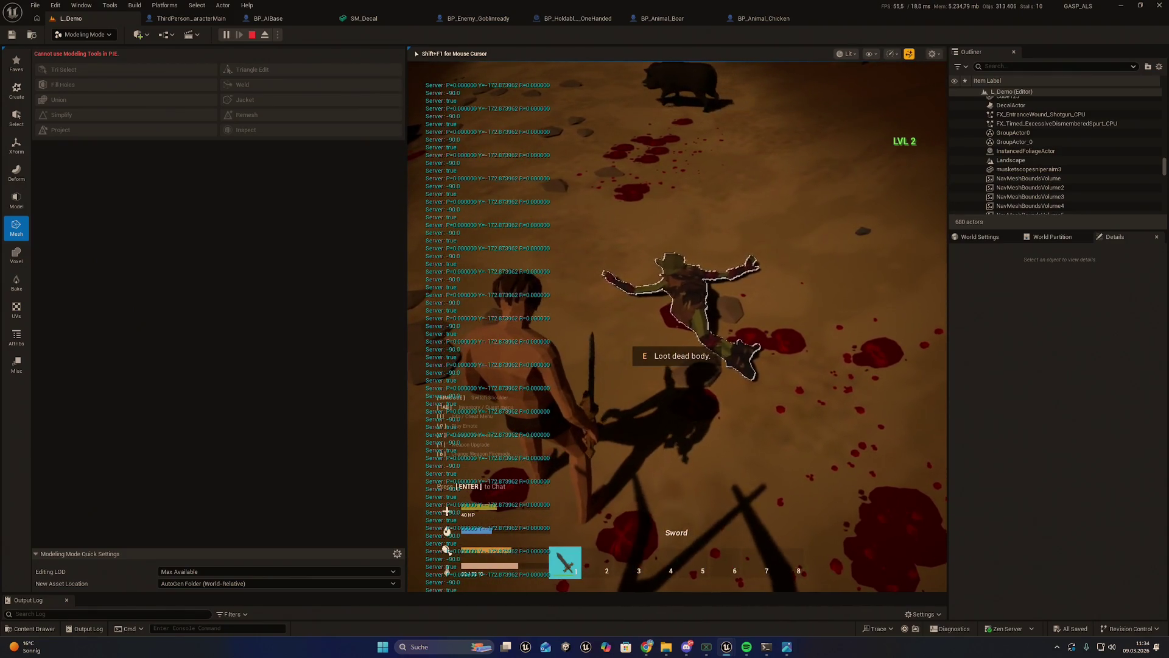
pyautogui.press('s')
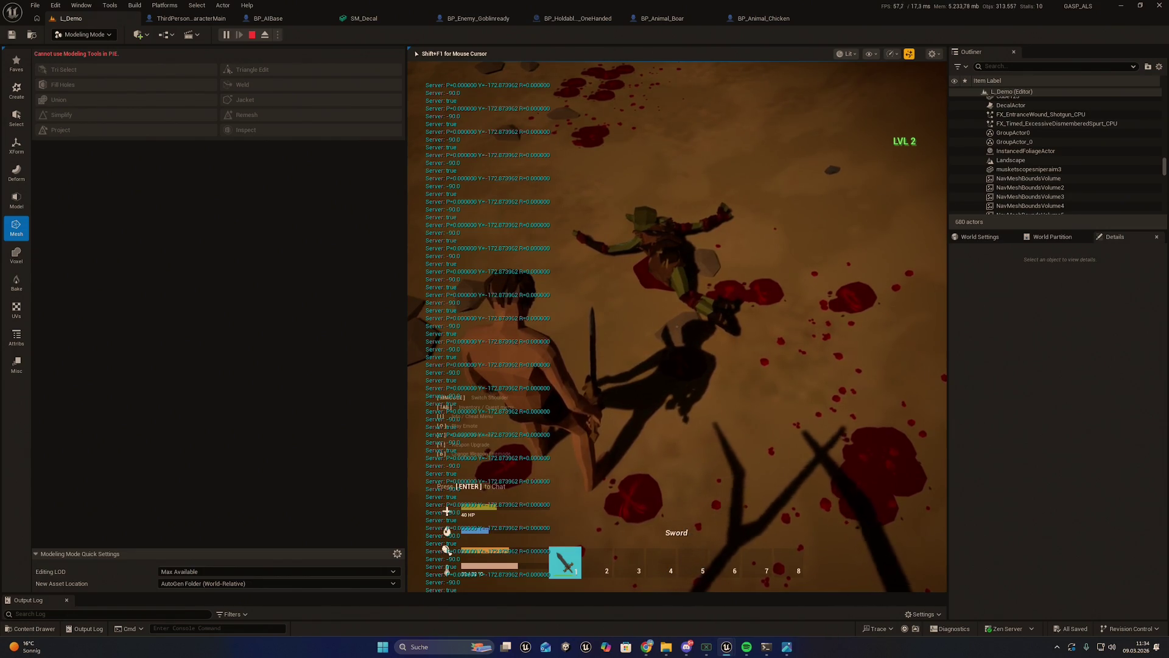
pyautogui.press('w')
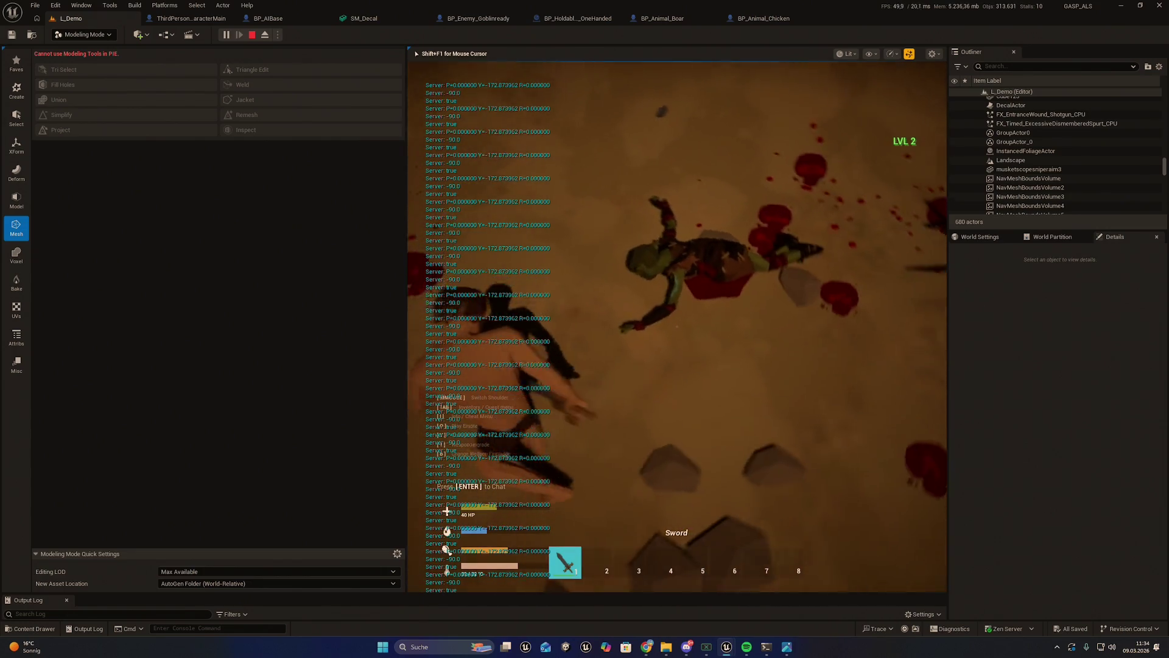
pyautogui.press('w')
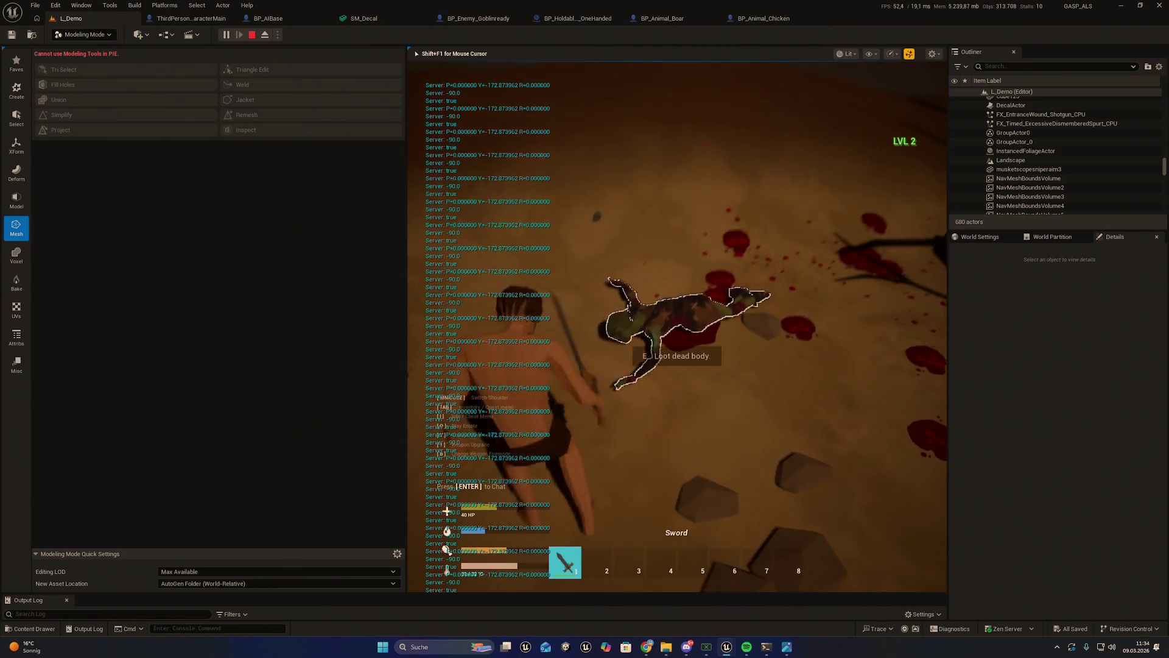
pyautogui.press('w')
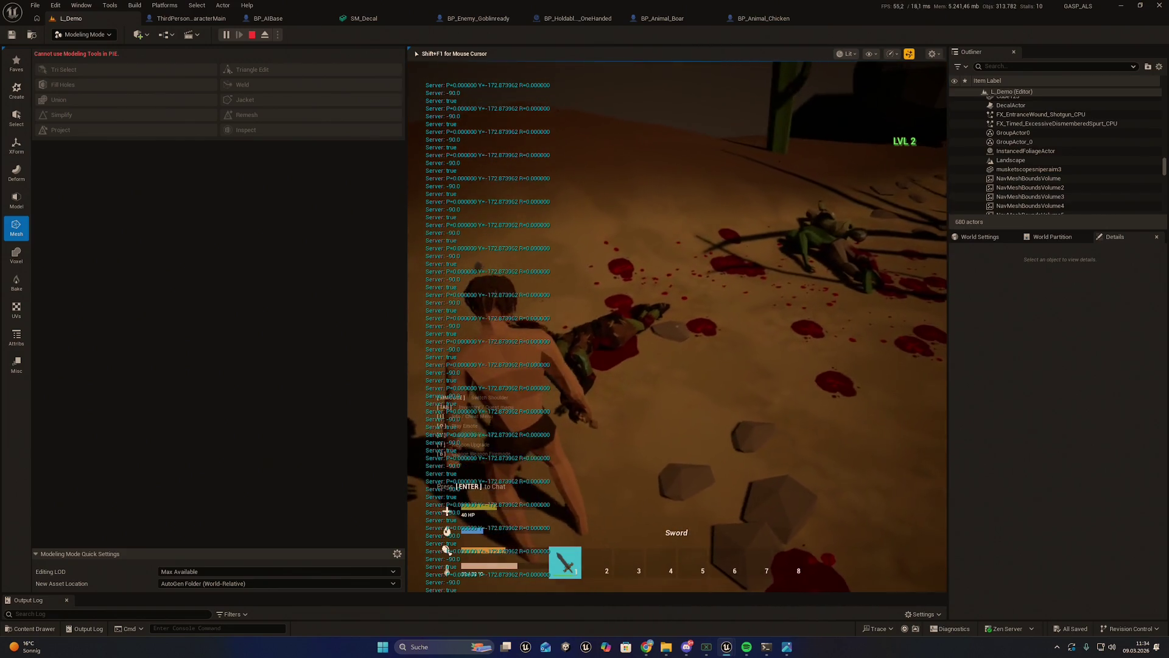
pyautogui.press('w')
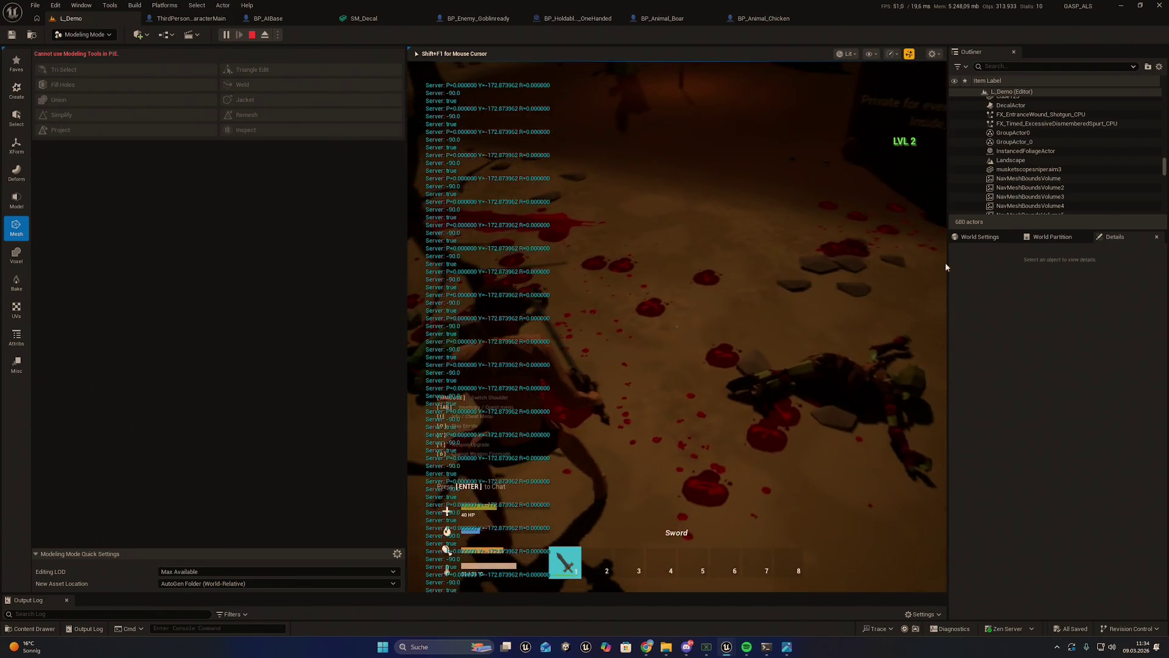
pyautogui.press('Escape')
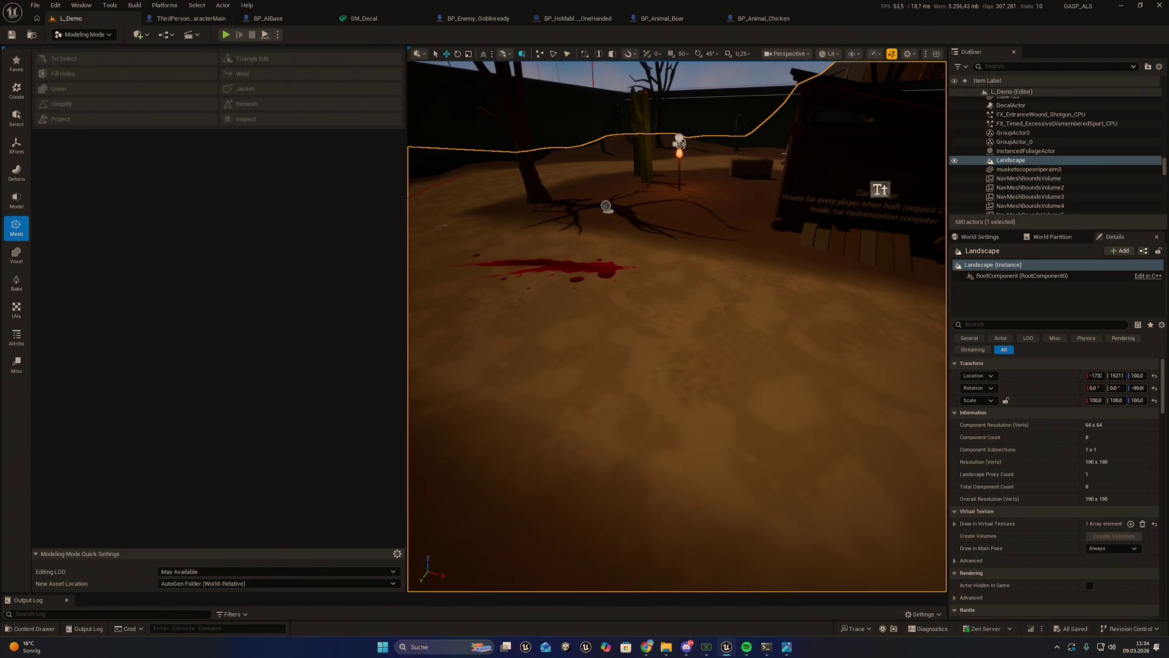
pyautogui.moveTo(775, 301); pyautogui.dragTo(450, 126)
# Step: Frame the melee weapon's Attach and SpawnActor BP Droplets nodes, then show the AI folder
pyautogui.click(577, 19)
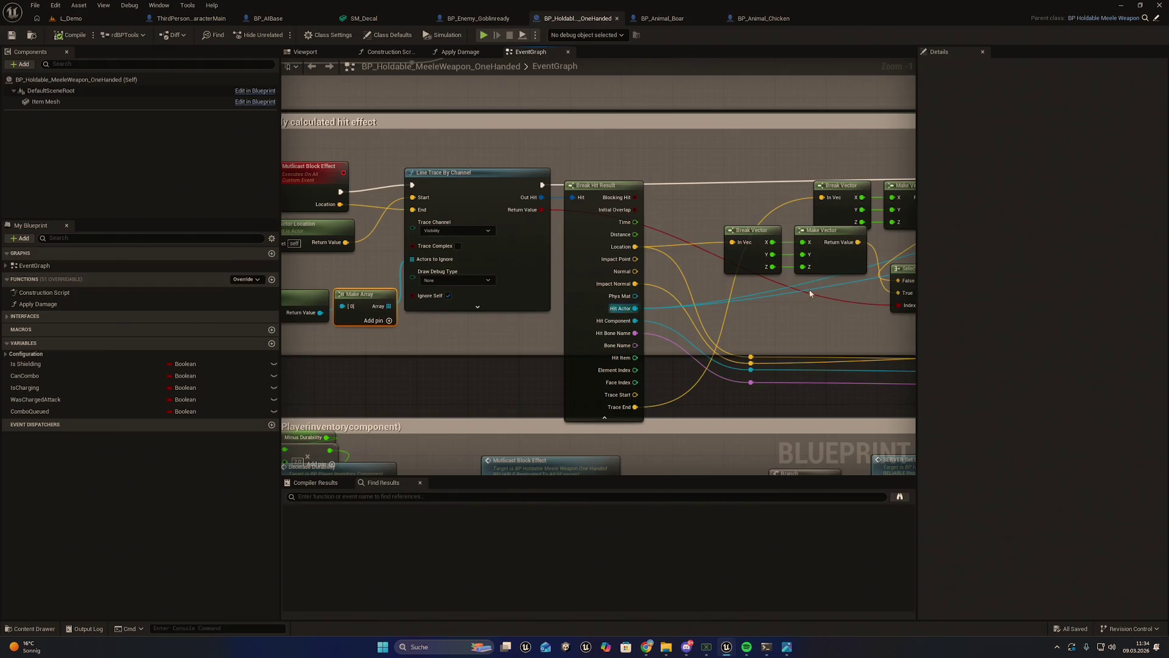
pyautogui.scroll(-2, 810, 294)
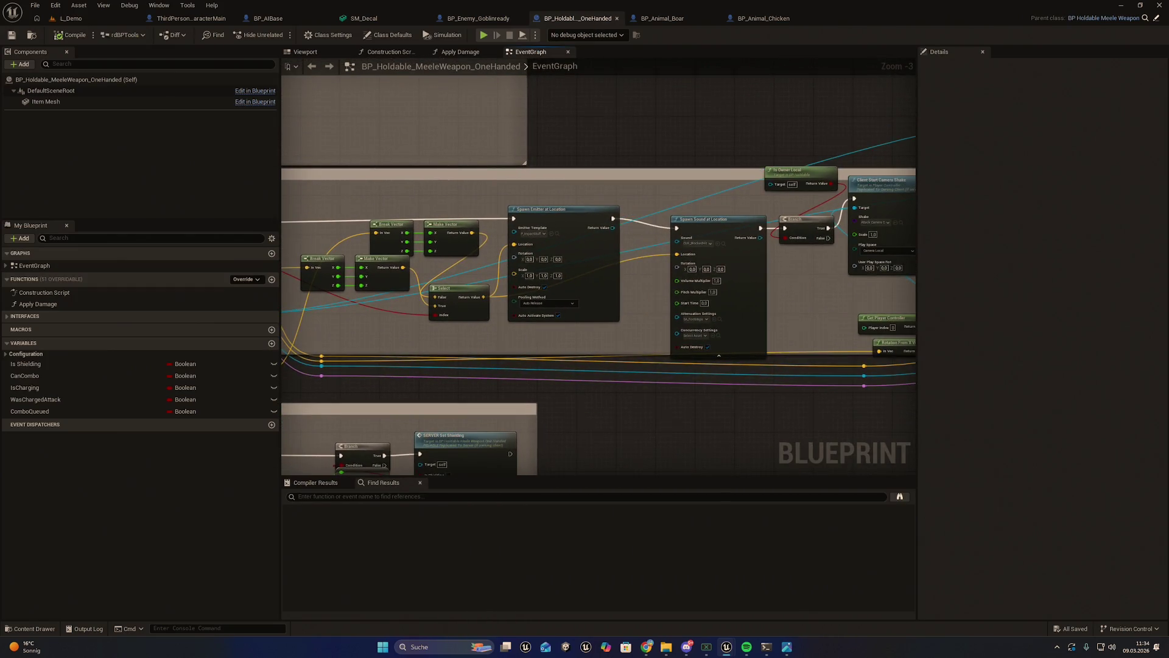
pyautogui.scroll(-1, 729, 333)
pyautogui.moveTo(729, 334)
pyautogui.mouseDown()
pyautogui.moveTo(749, 335)
pyautogui.moveTo(659, 323)
pyautogui.moveTo(582, 334)
pyautogui.mouseUp()
pyautogui.moveTo(748, 346); pyautogui.dragTo(706, 304)
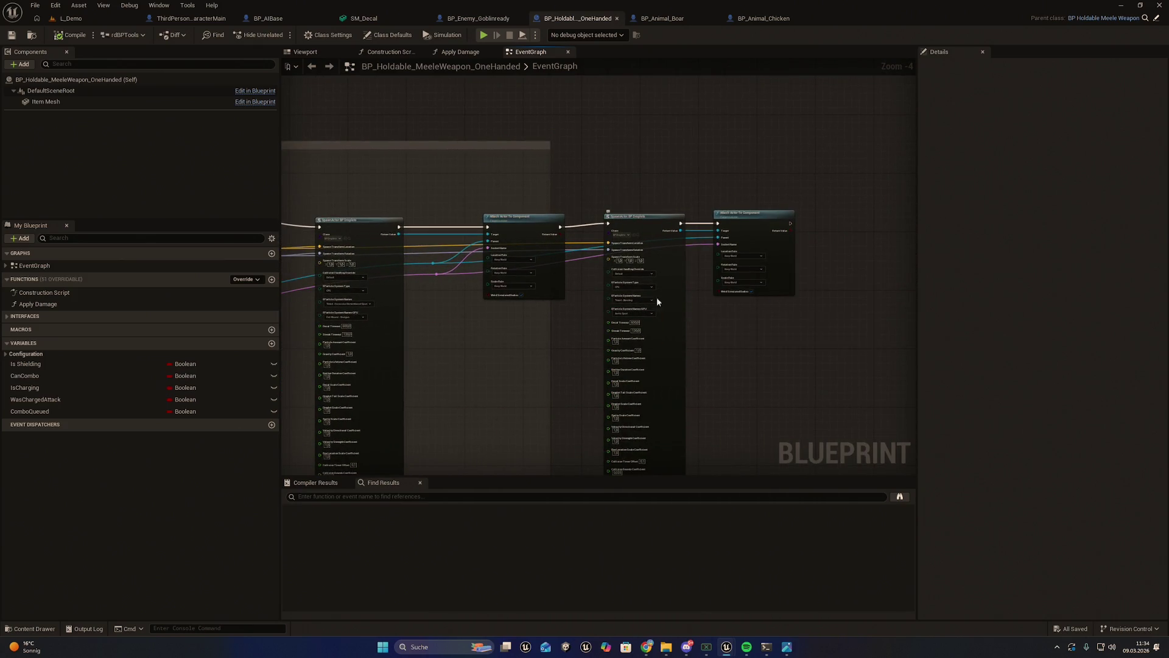
pyautogui.scroll(3, 703, 289)
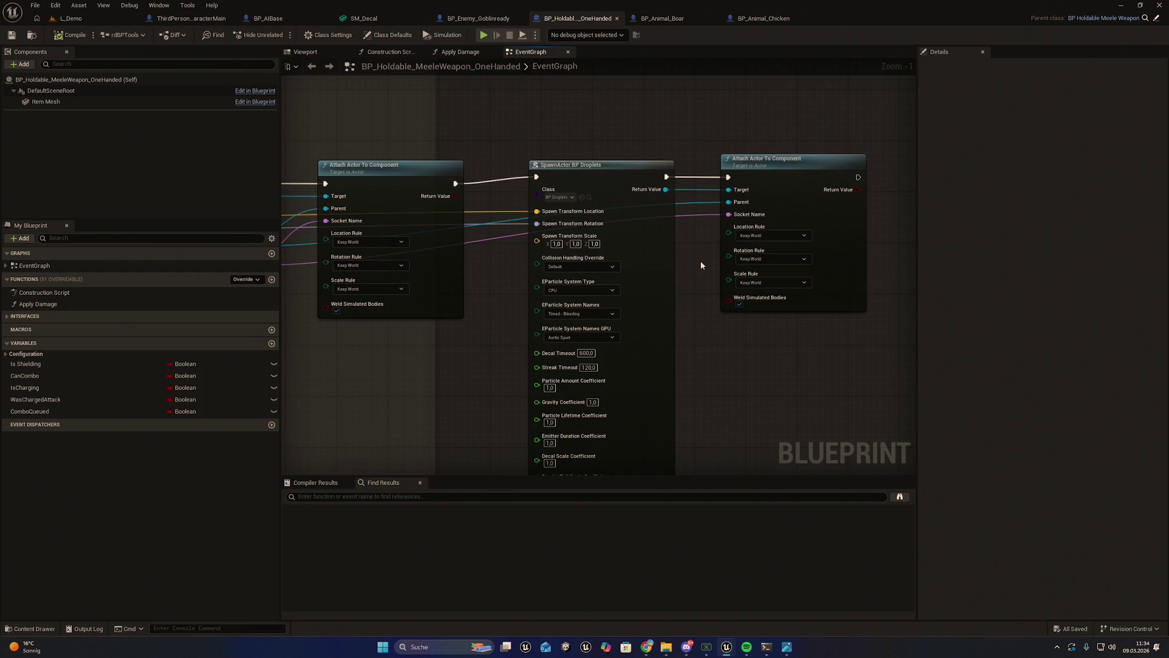
pyautogui.moveTo(701, 264); pyautogui.dragTo(663, 312)
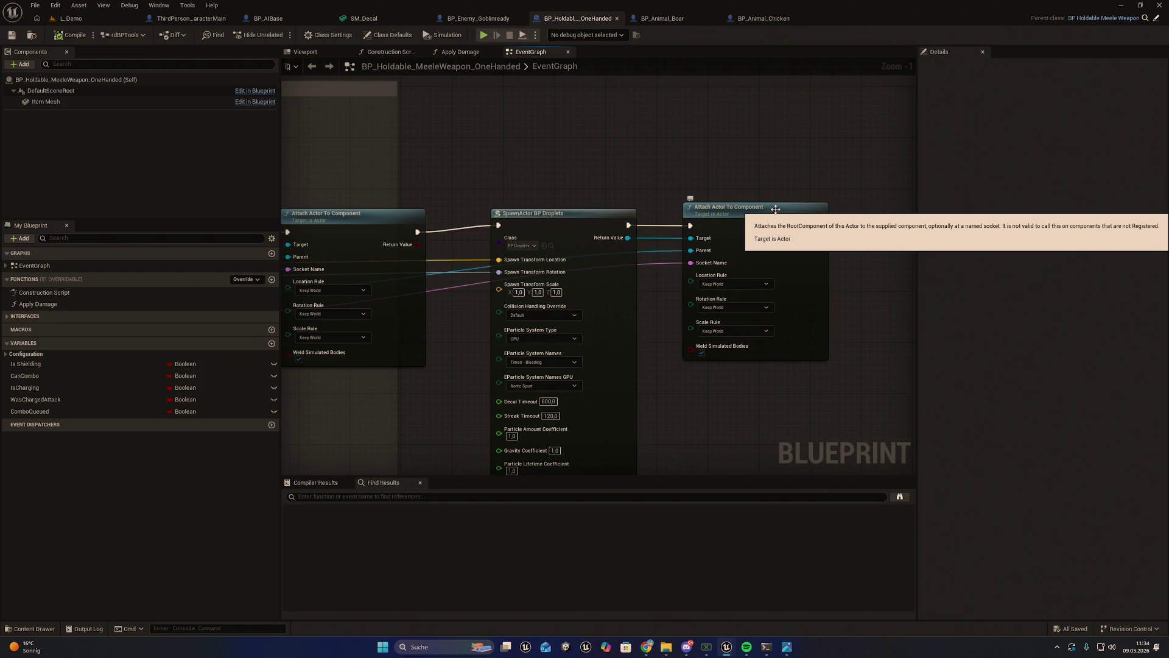
pyautogui.scroll(-3, 761, 177)
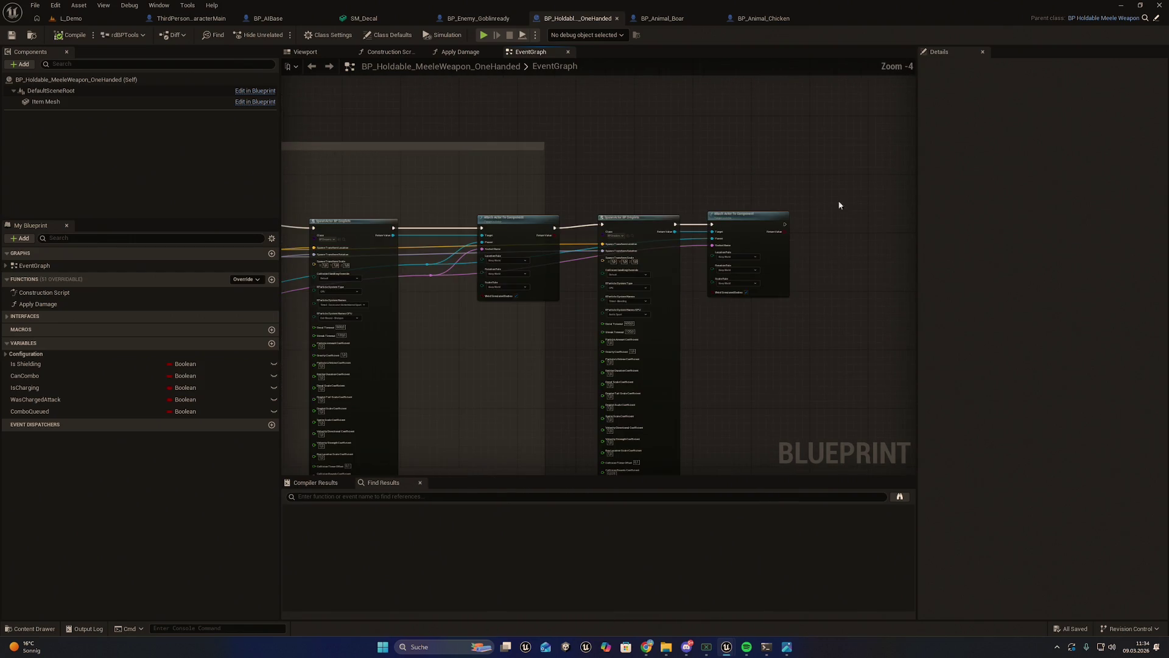
pyautogui.scroll(2, 761, 198)
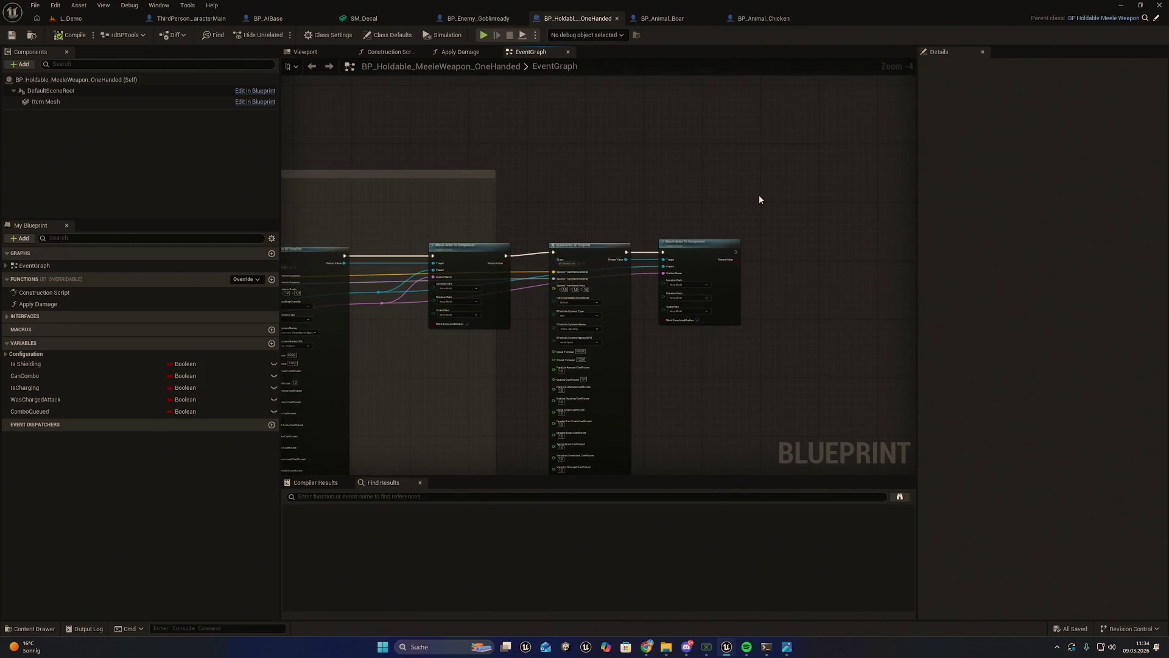
pyautogui.moveTo(761, 197); pyautogui.dragTo(825, 190)
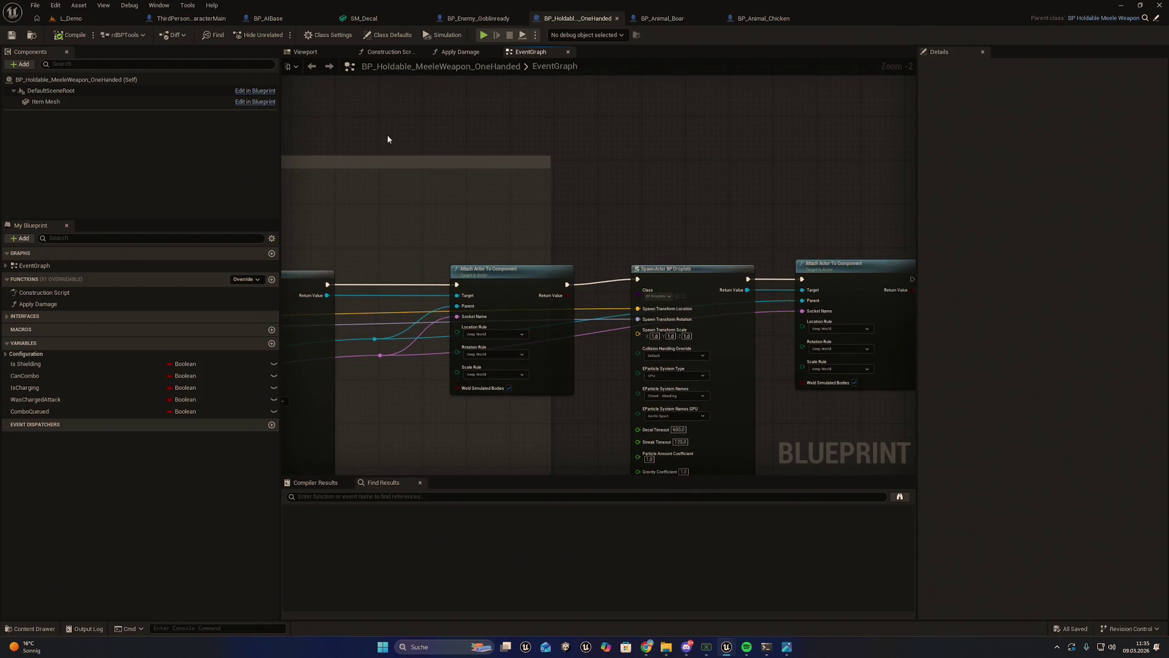
pyautogui.hotkey('ctrl', 'space')
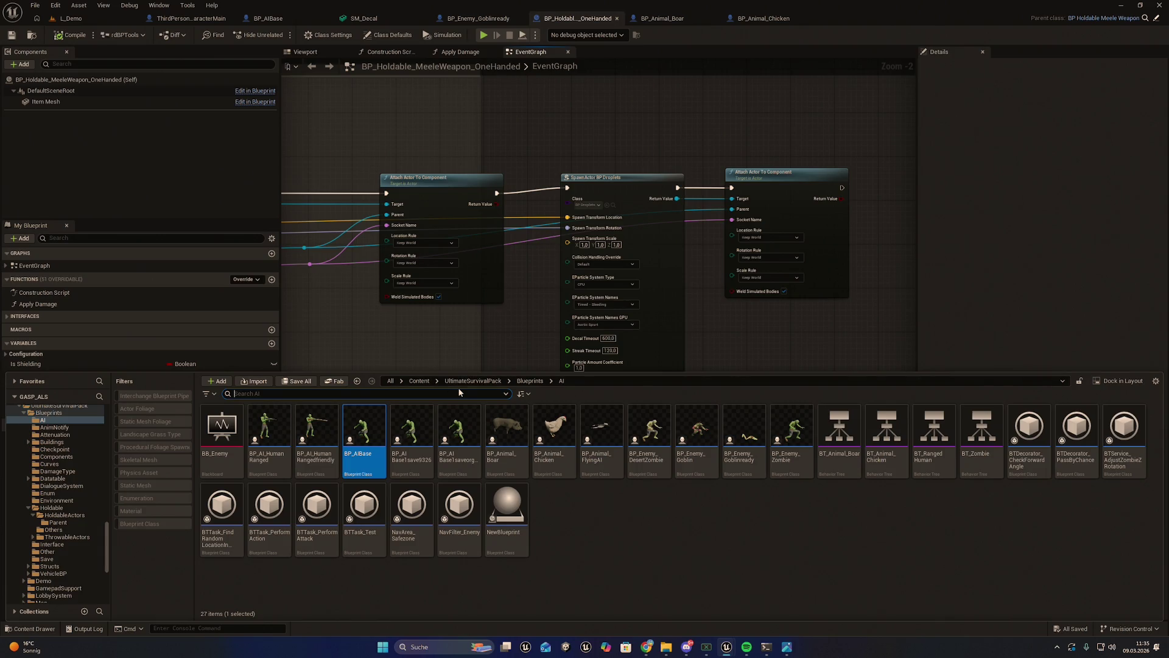
# Step: Browse UltimateSurvivalPack > Blueprints > Holdable > HoldableActors and open BP_Holdable_RangeWeapon_Rifle_AK47
pyautogui.click(420, 381)
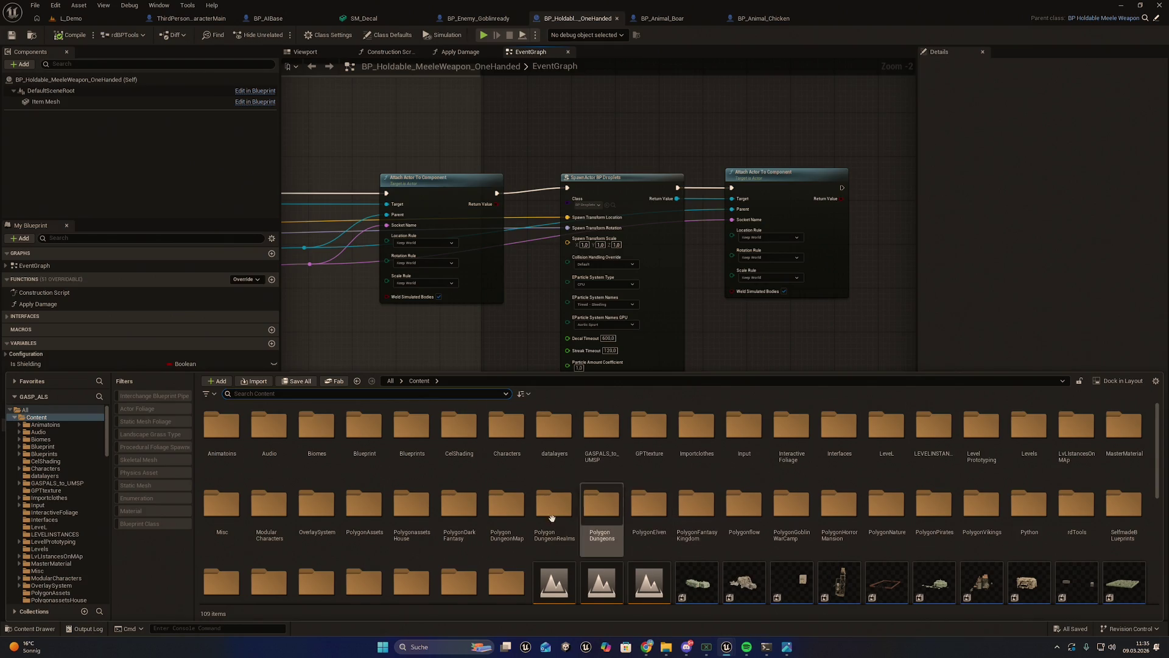
pyautogui.scroll(-1, 538, 499)
pyautogui.doubleClick(455, 530)
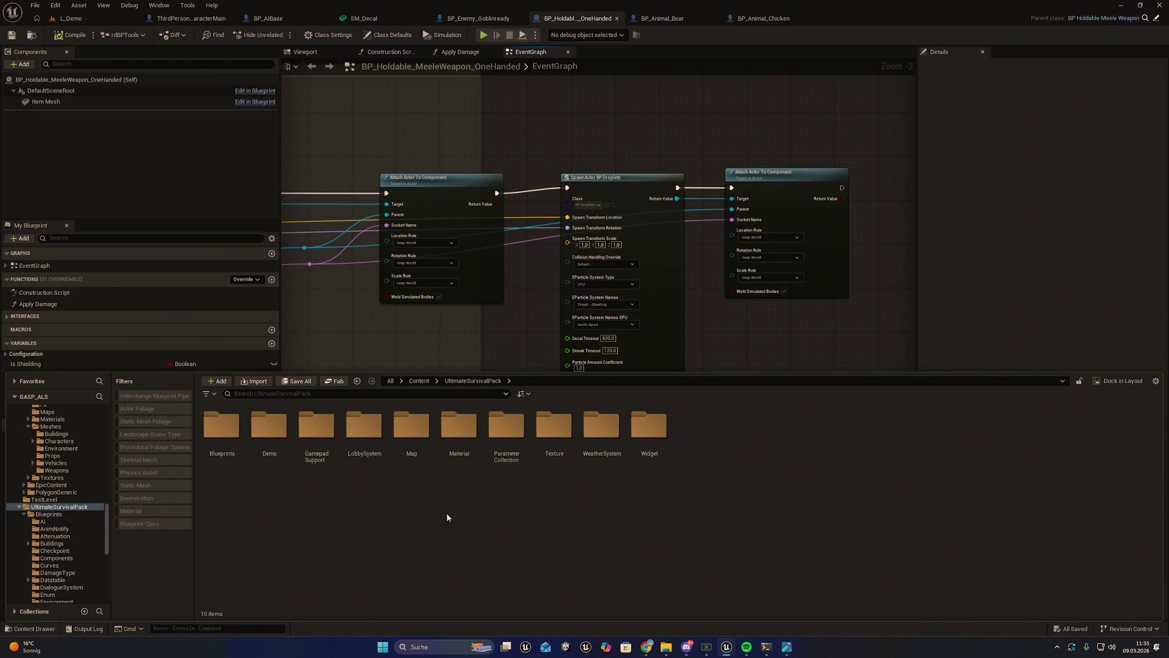
pyautogui.doubleClick(221, 426)
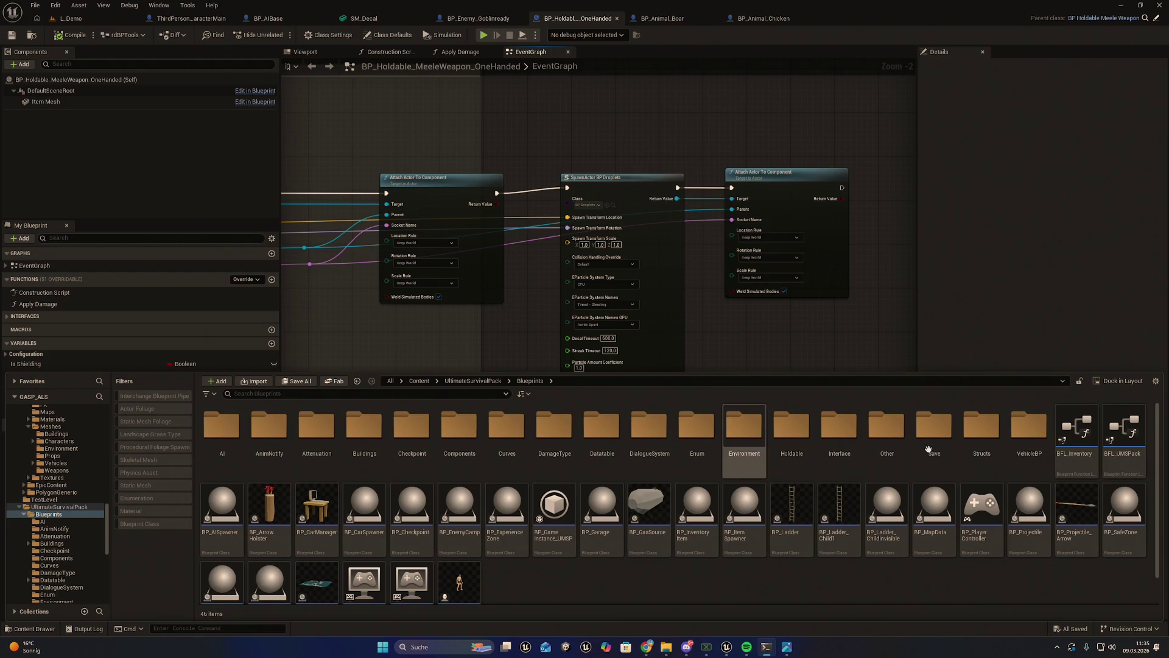
pyautogui.doubleClick(791, 426)
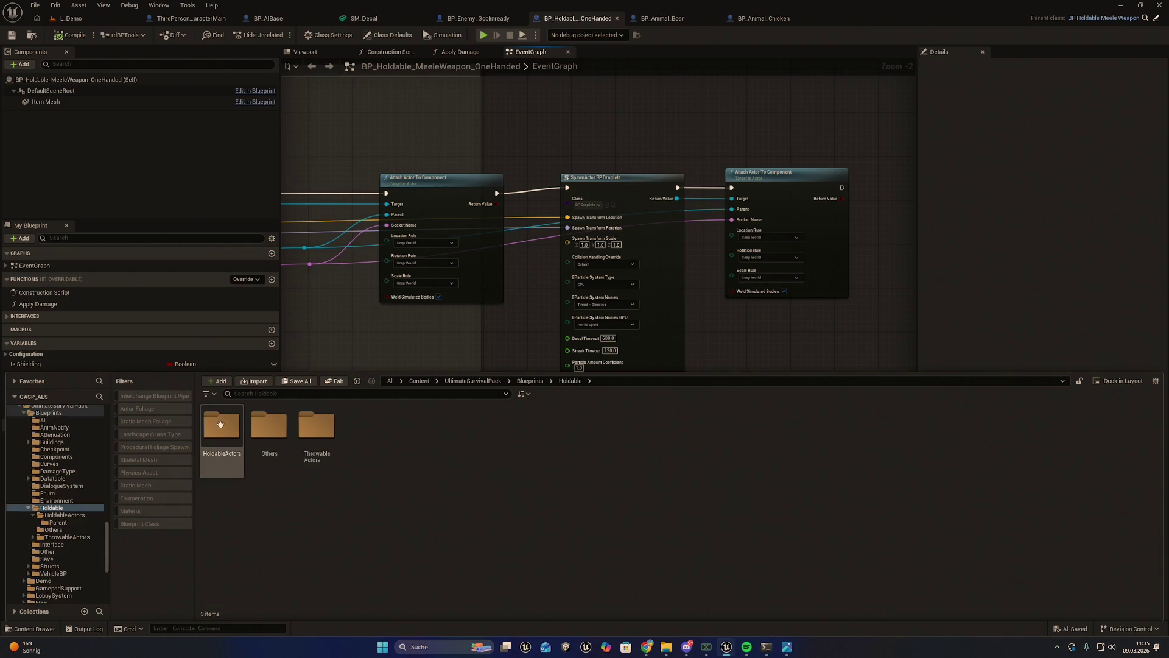
pyautogui.doubleClick(221, 426)
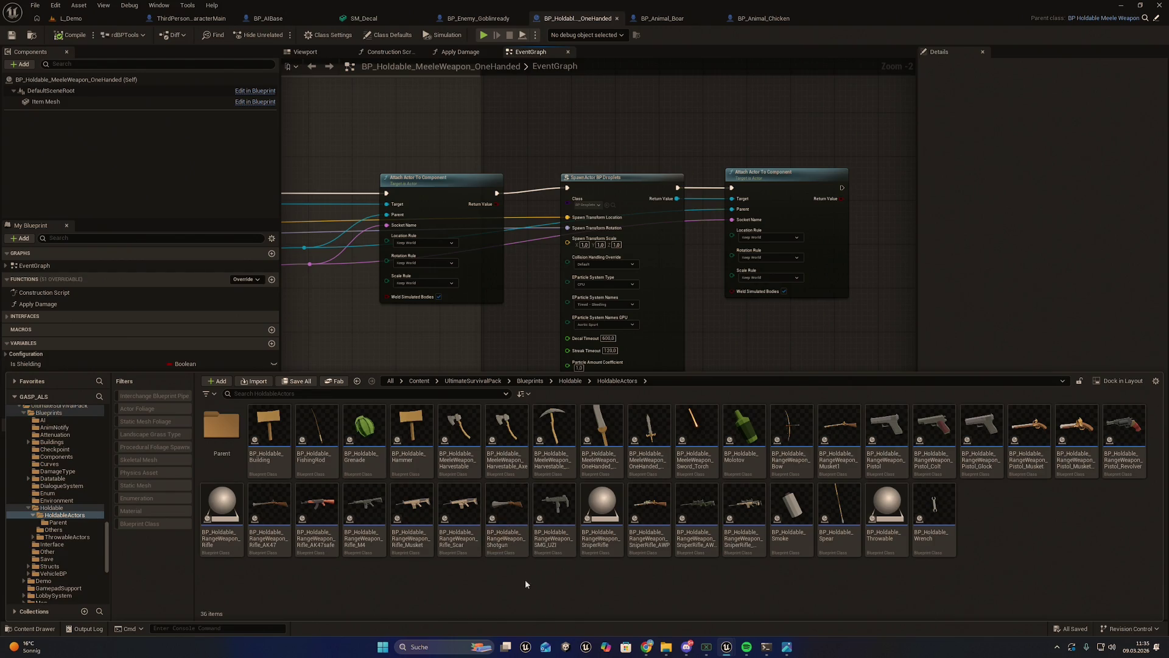
pyautogui.doubleClick(263, 506)
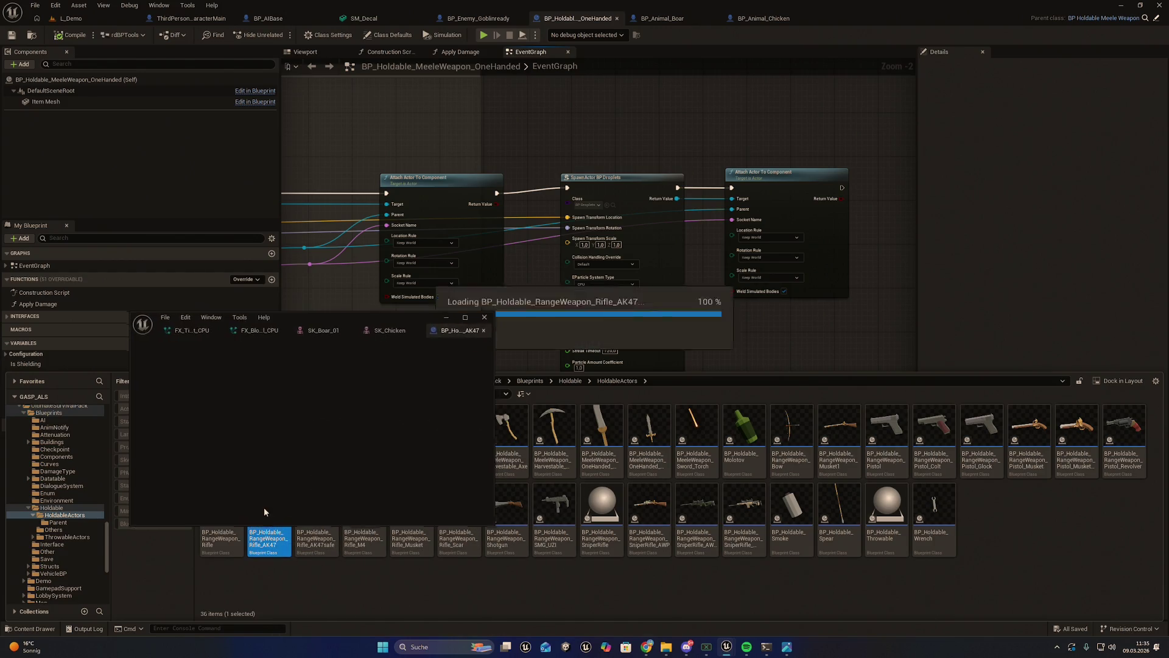
# Step: Maximize the AK47 blueprint window and browse to its parent class
pyautogui.moveTo(439, 343); pyautogui.dragTo(493, 312)
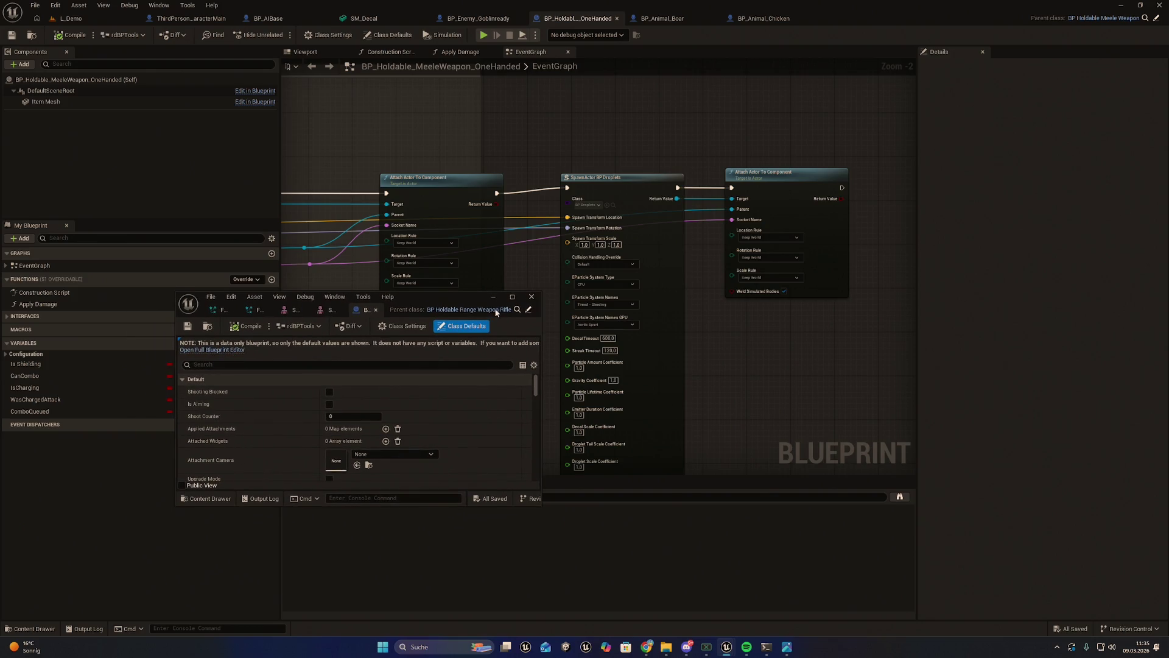
pyautogui.click(516, 311)
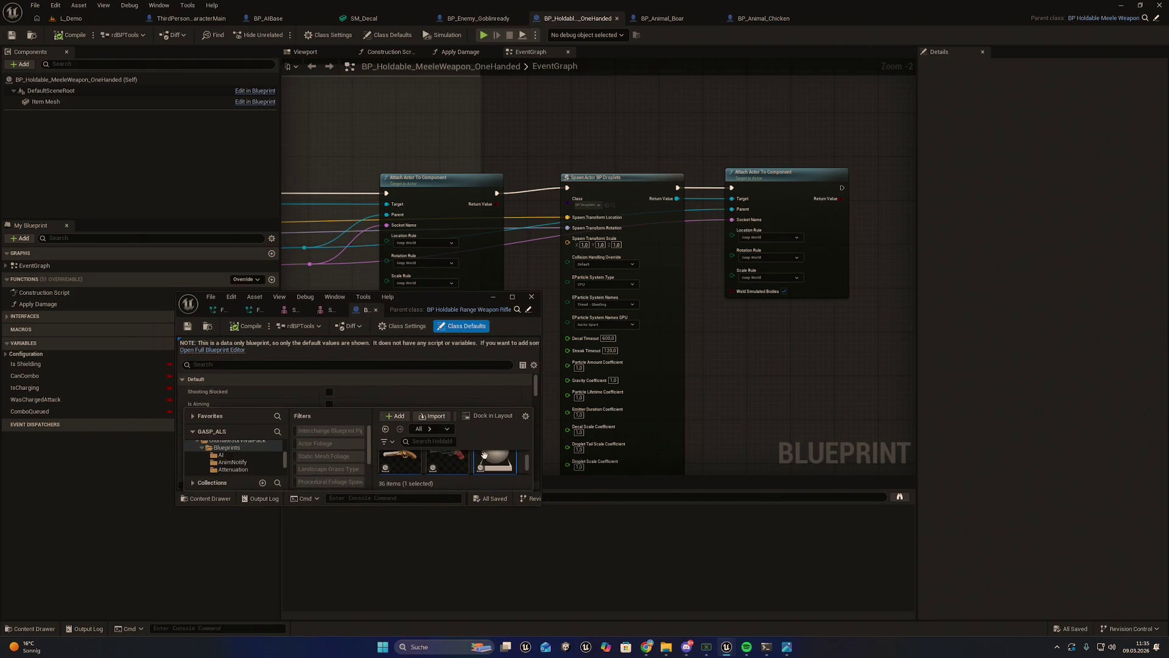
pyautogui.click(1012, 347)
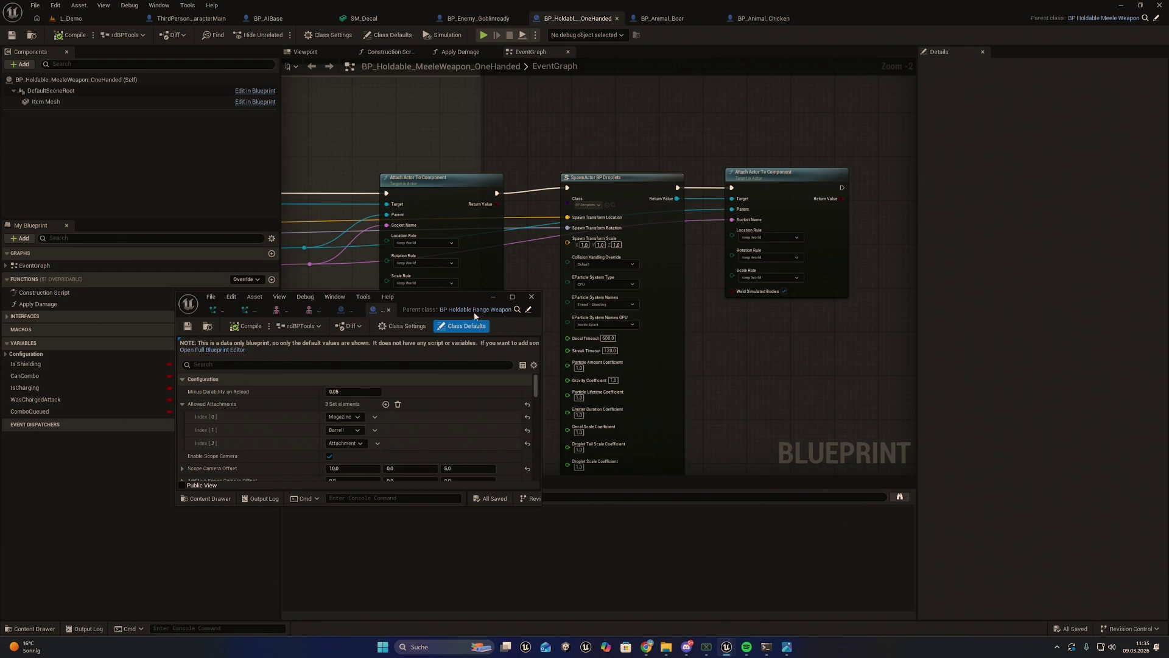
pyautogui.moveTo(477, 312); pyautogui.dragTo(492, 301)
pyautogui.doubleClick(492, 301)
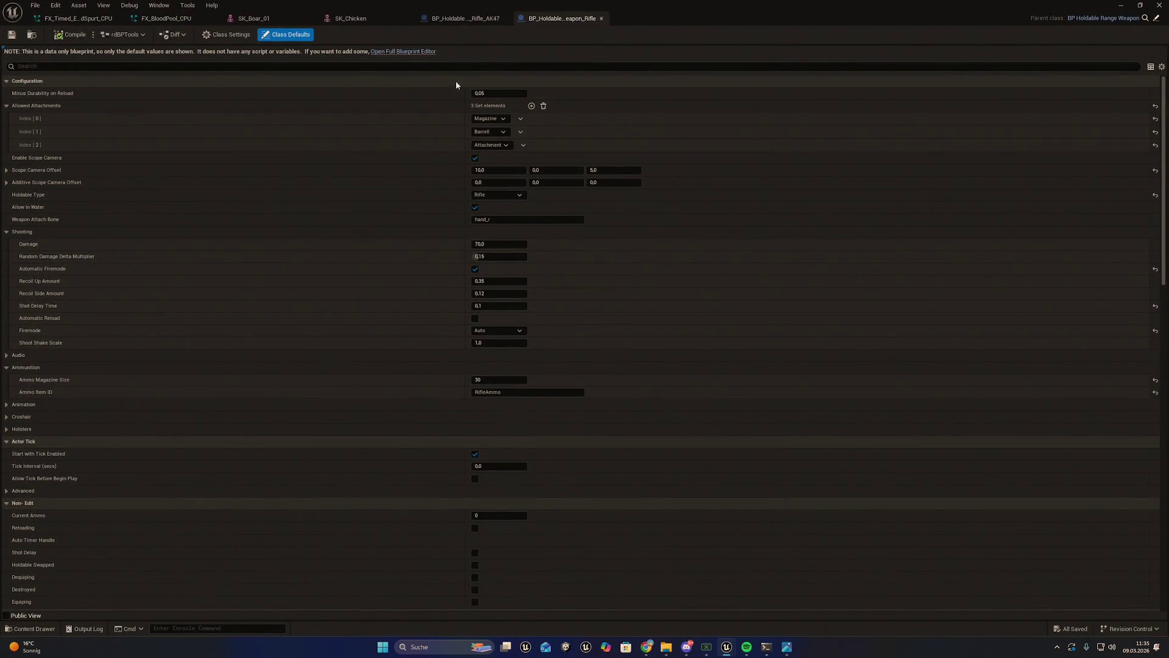
pyautogui.click(1145, 18)
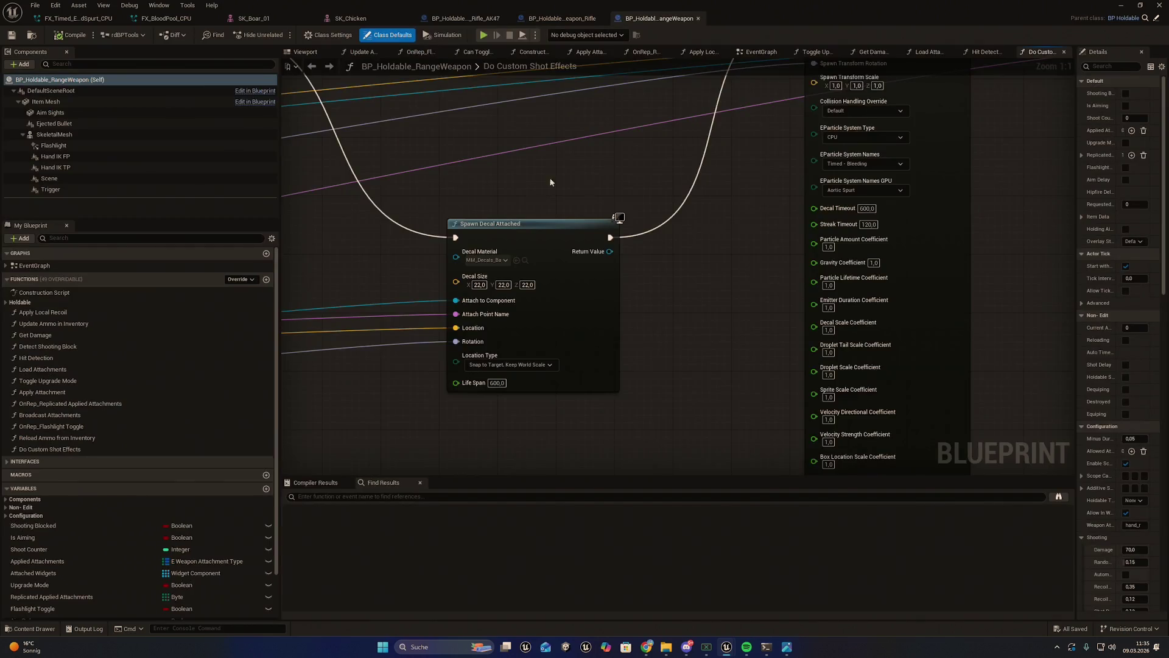
# Step: Center the Spawn Decal Attached node in BP_Holdable_RangeWeapon's Do Custom Shot Effects graph
pyautogui.scroll(1, 639, 334)
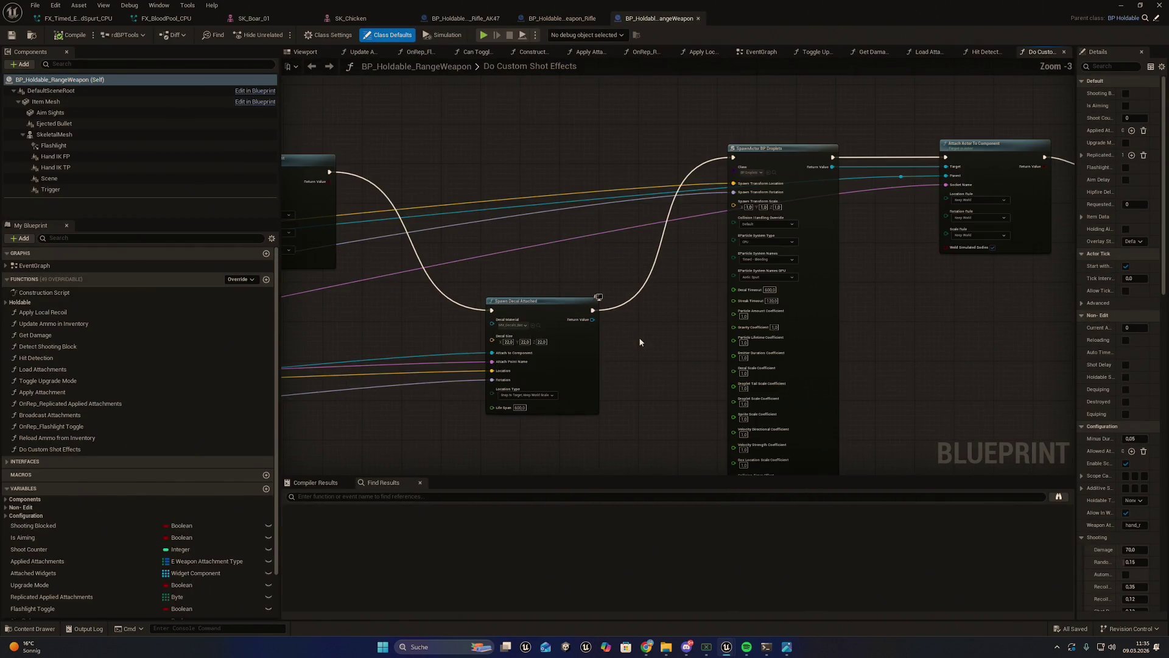
pyautogui.moveTo(683, 365)
pyautogui.mouseDown()
pyautogui.moveTo(753, 335)
pyautogui.moveTo(824, 358)
pyautogui.mouseUp()
pyautogui.click(633, 312)
pyautogui.scroll(-1, 819, 355)
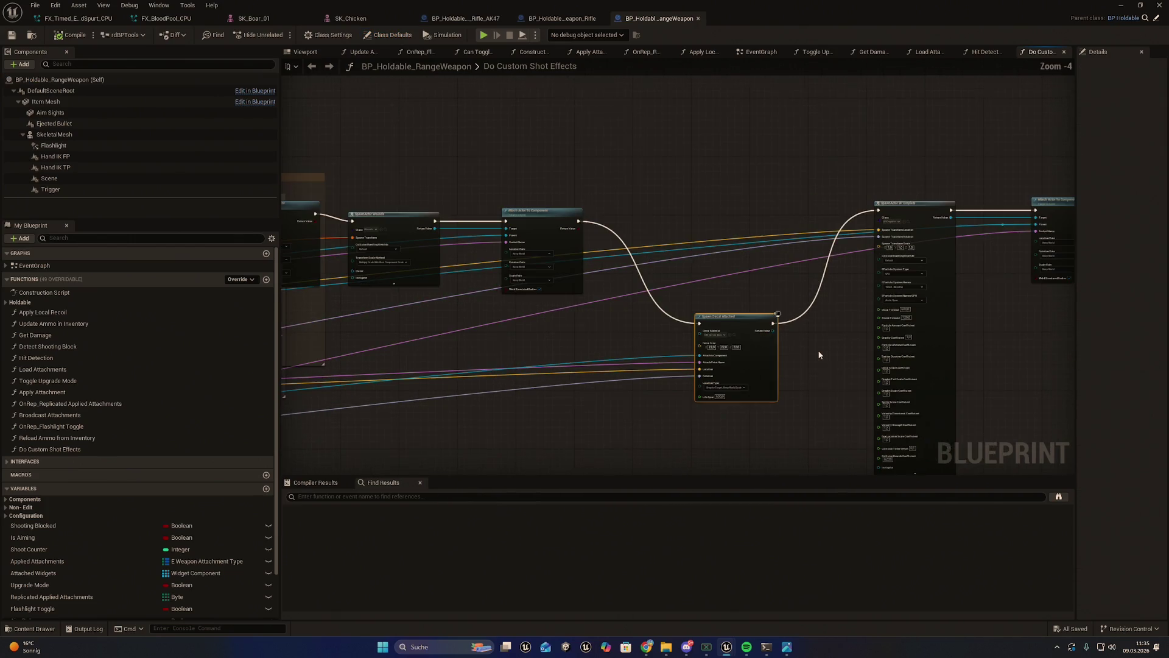
pyautogui.scroll(2, 771, 361)
pyautogui.scroll(2, 693, 338)
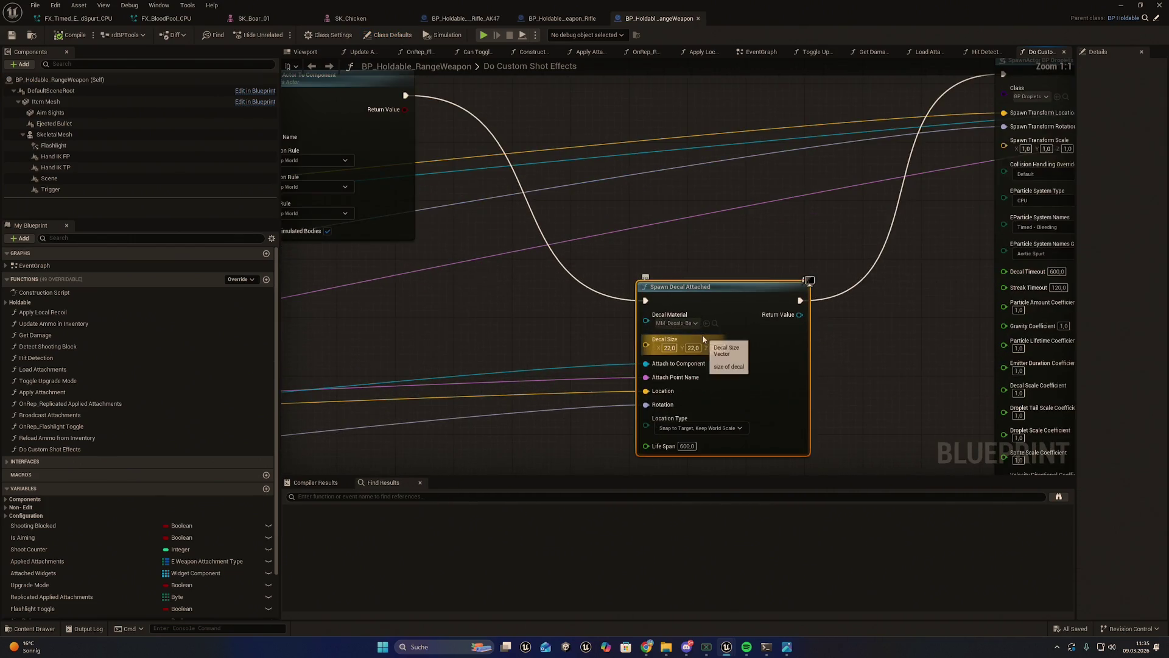
pyautogui.scroll(-6, 748, 300)
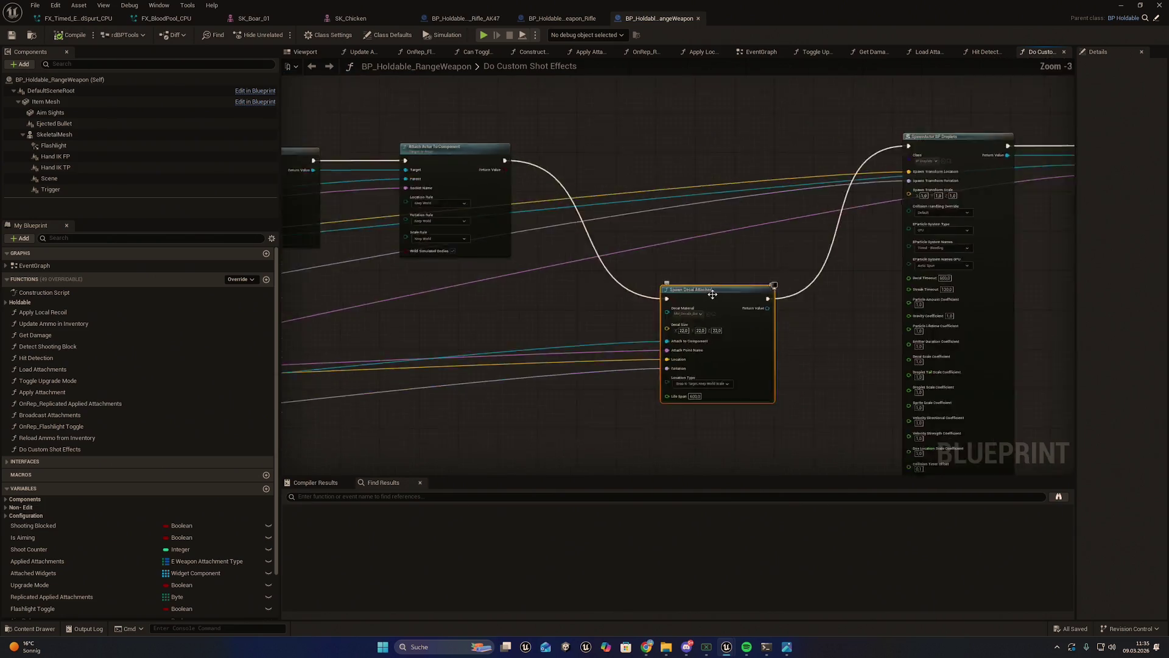
pyautogui.scroll(1, 602, 348)
pyautogui.moveTo(601, 348)
pyautogui.mouseDown()
pyautogui.moveTo(603, 408)
pyautogui.moveTo(457, 436)
pyautogui.moveTo(631, 429)
pyautogui.moveTo(503, 392)
pyautogui.mouseUp()
pyautogui.scroll(5, 504, 391)
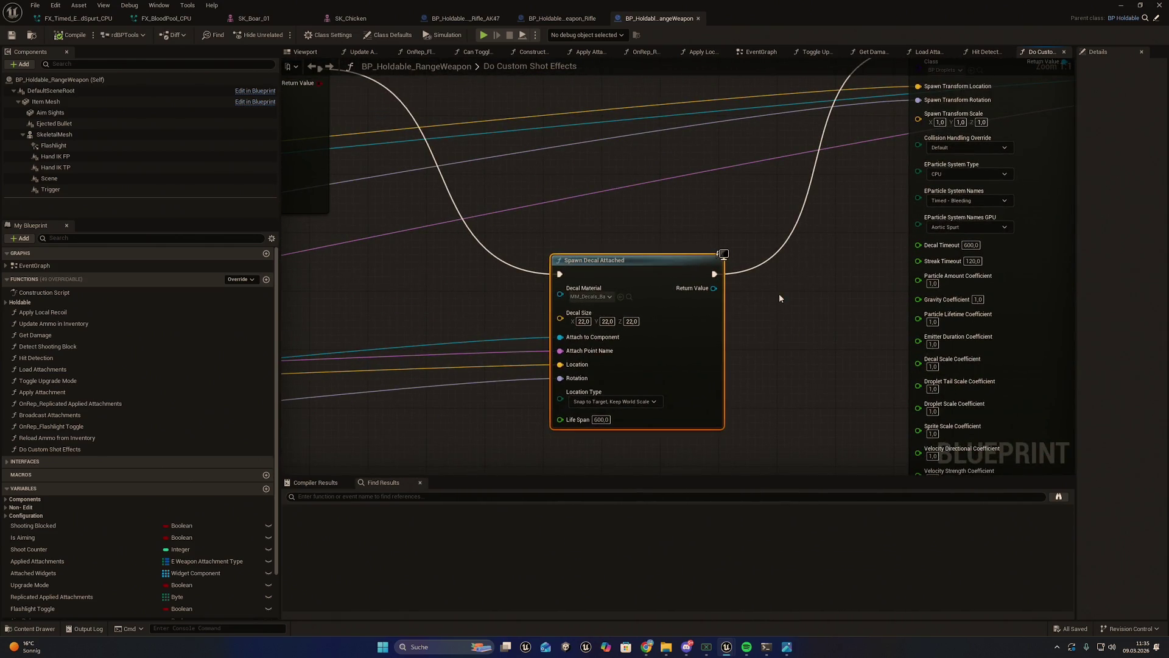
pyautogui.moveTo(779, 298); pyautogui.dragTo(721, 305)
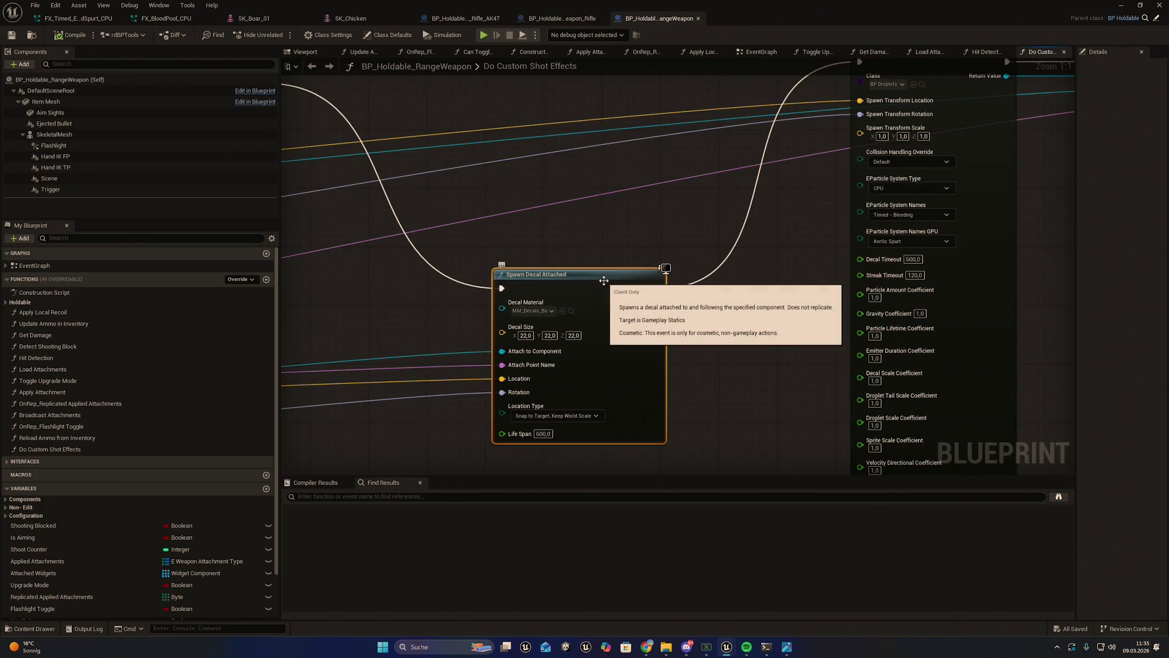
# Step: Close the Rifle and AK47 blueprints, leaving the Parent folder shown
pyautogui.click(584, 18)
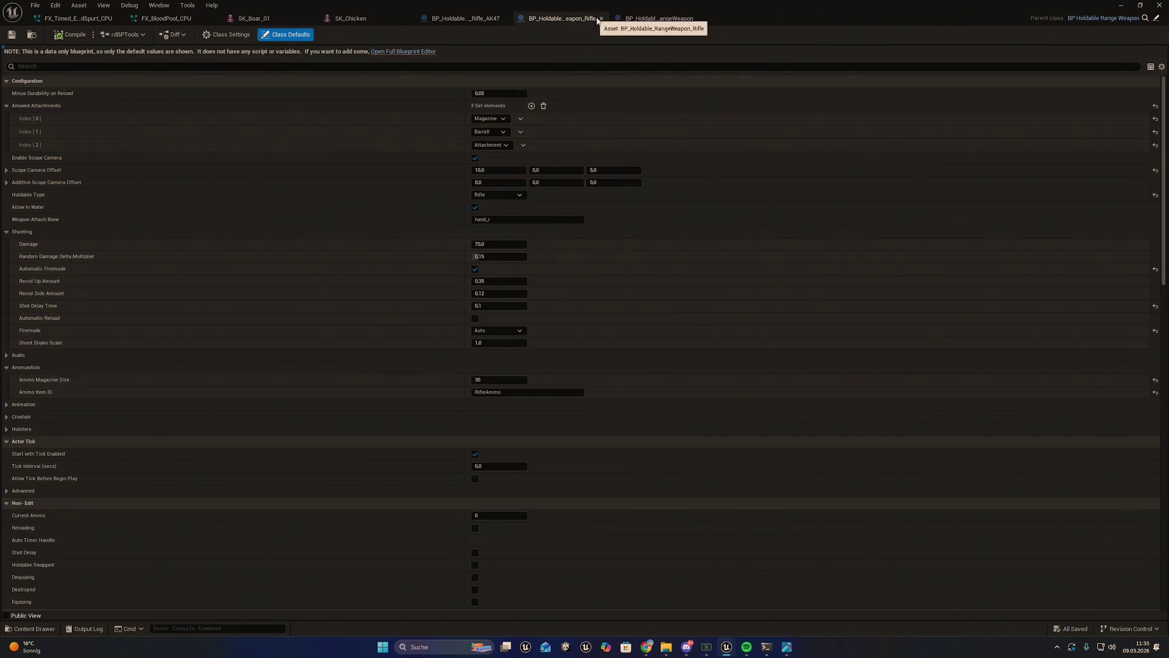
pyautogui.click(602, 19)
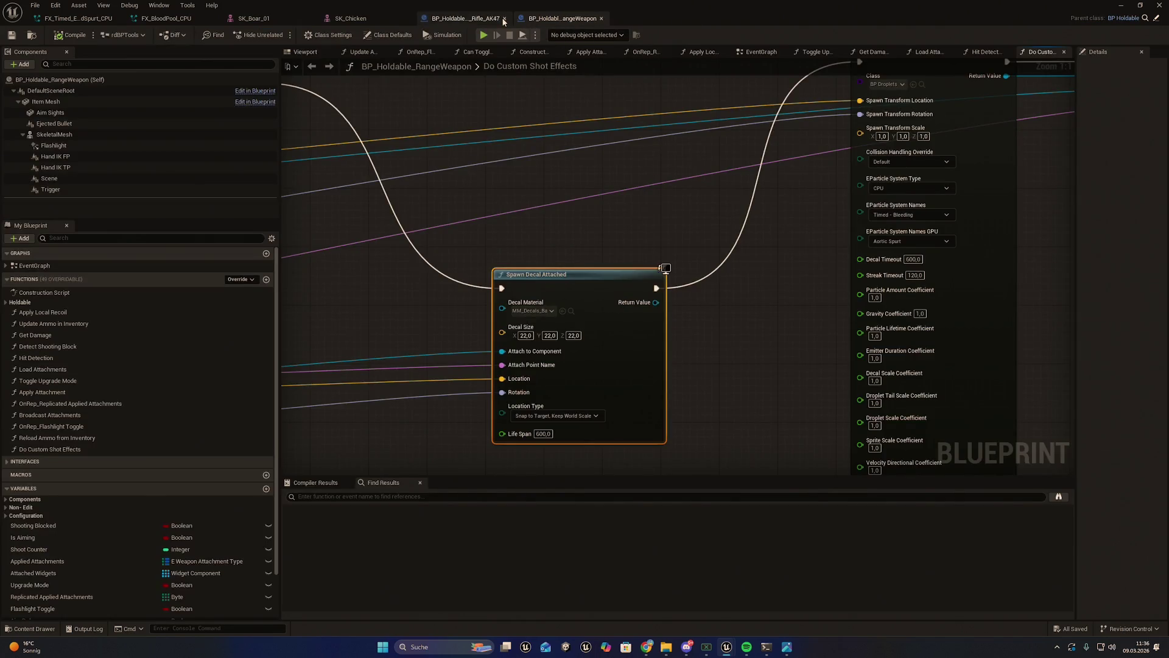
pyautogui.click(504, 19)
pyautogui.hotkey('ctrl', 'space')
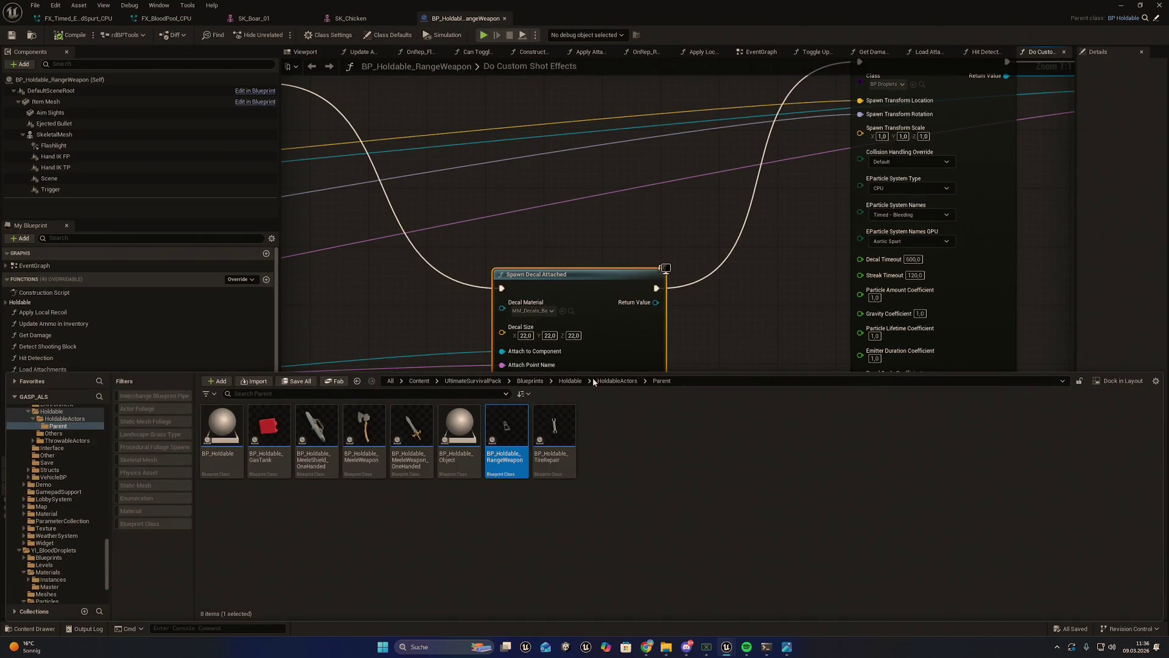
# Step: Select BP_Holdable_MeeleWeapon_OneHanded, toggle the Content Drawer, and switch back to the main editor window
pyautogui.click(414, 429)
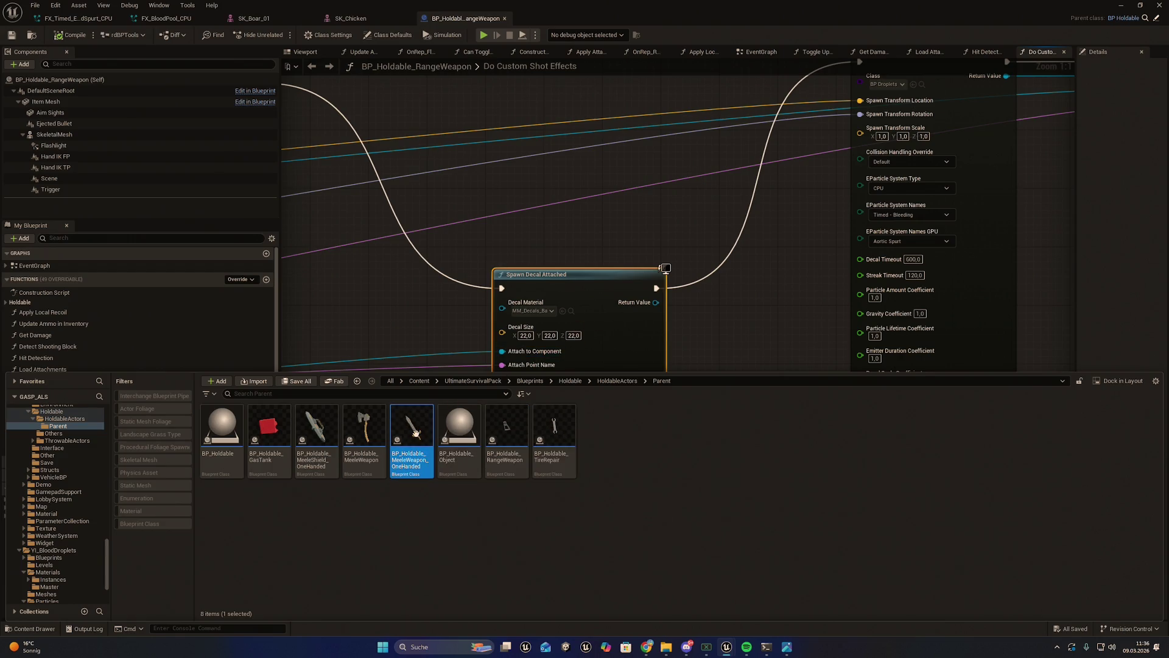
pyautogui.scroll(-6, 421, 220)
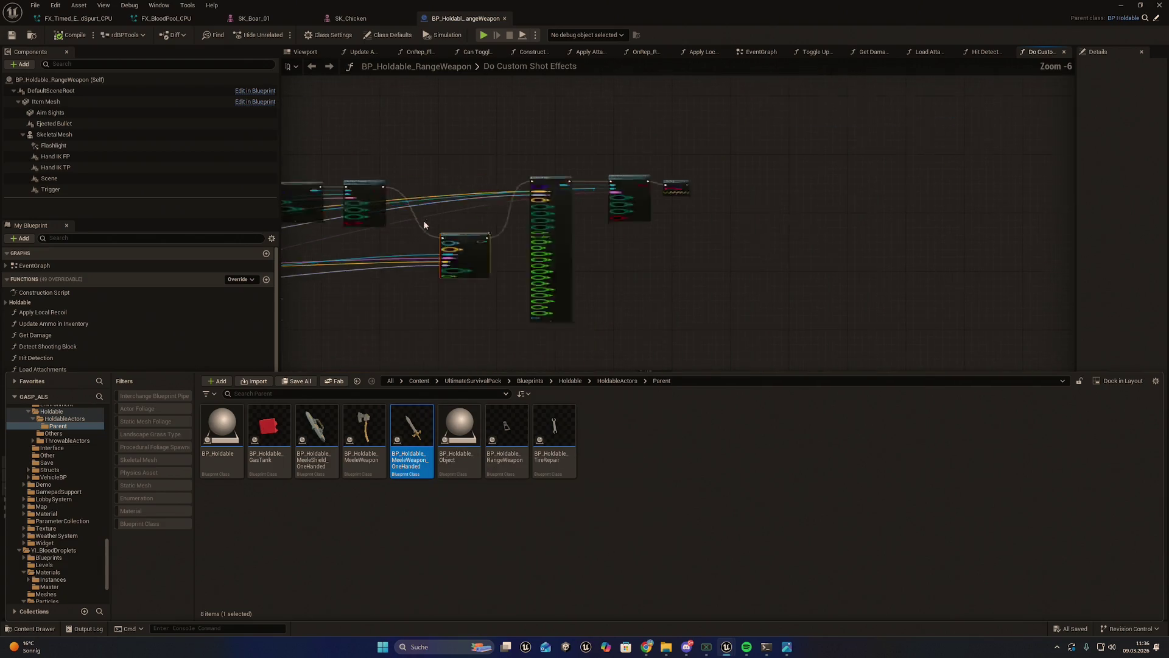
pyautogui.click(432, 160)
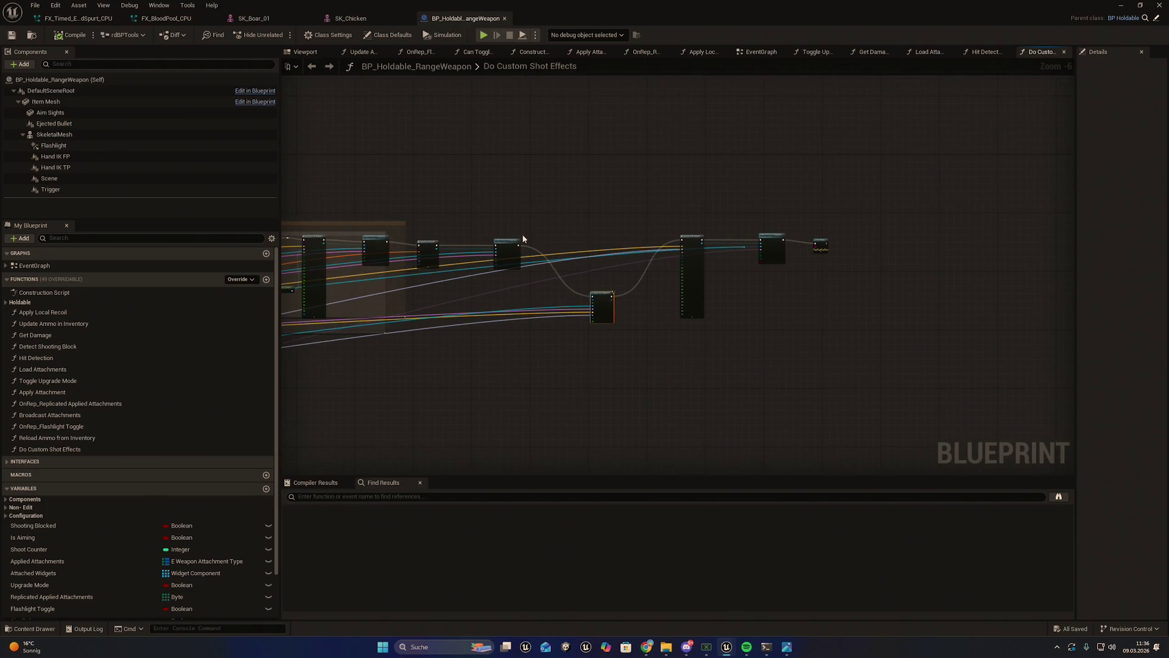
pyautogui.hotkey('ctrl', 'space')
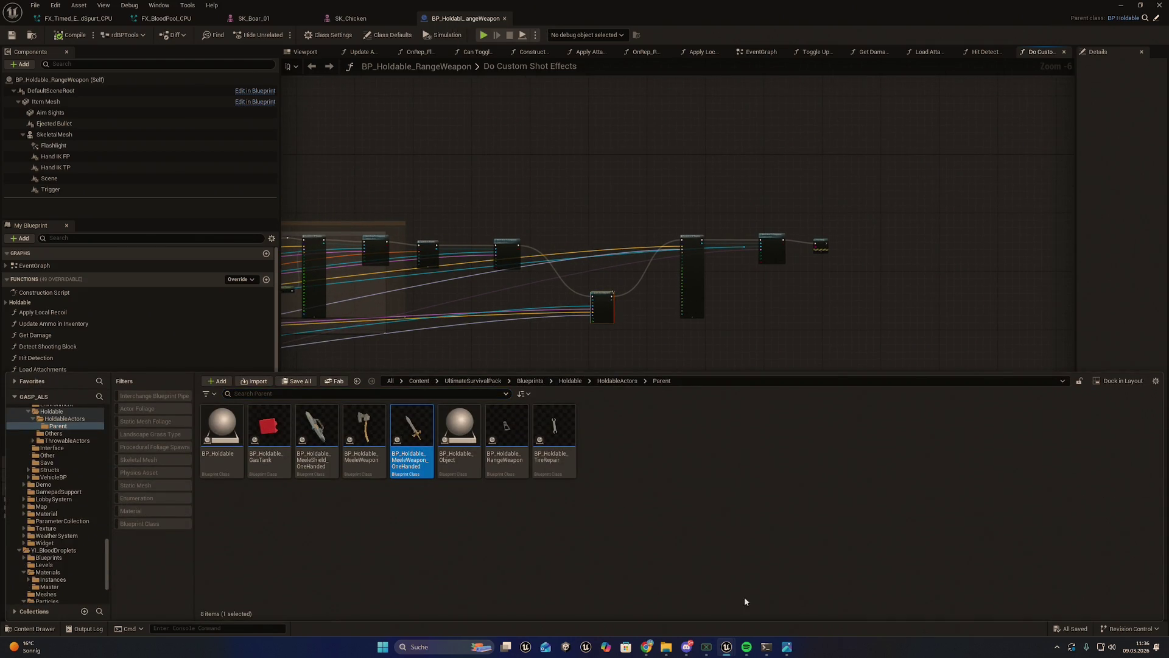
pyautogui.click(786, 647)
pyautogui.moveTo(726, 647)
pyautogui.moveTo(744, 599)
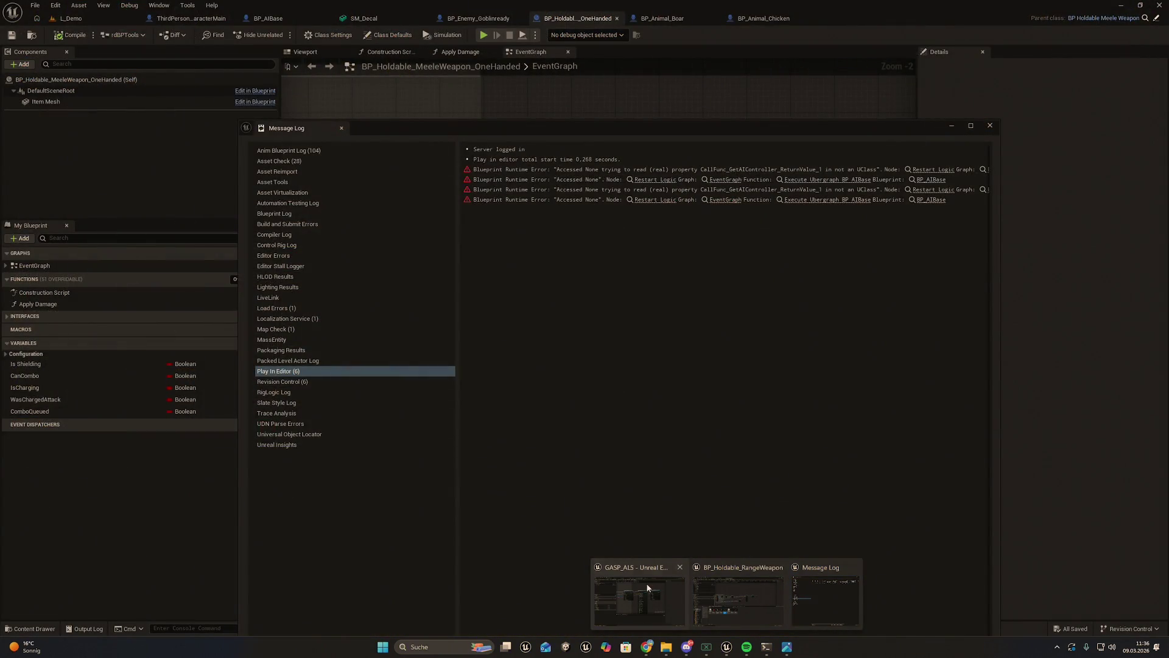
# Step: Float the range weapon editor and close the timed spurt, FX_BloodPool_CPU and skeletal mesh tabs
pyautogui.click(738, 599)
pyautogui.moveTo(632, 5)
pyautogui.mouseDown()
pyautogui.moveTo(644, 74)
pyautogui.moveTo(609, 161)
pyautogui.moveTo(608, 143)
pyautogui.mouseUp()
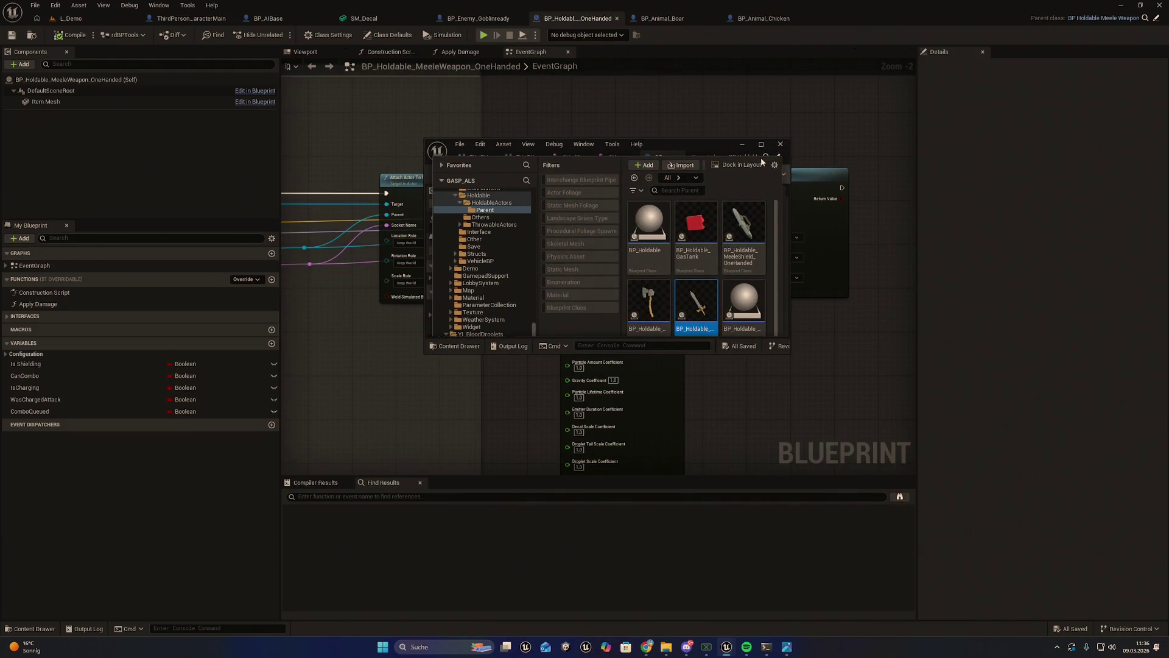
pyautogui.click(706, 148)
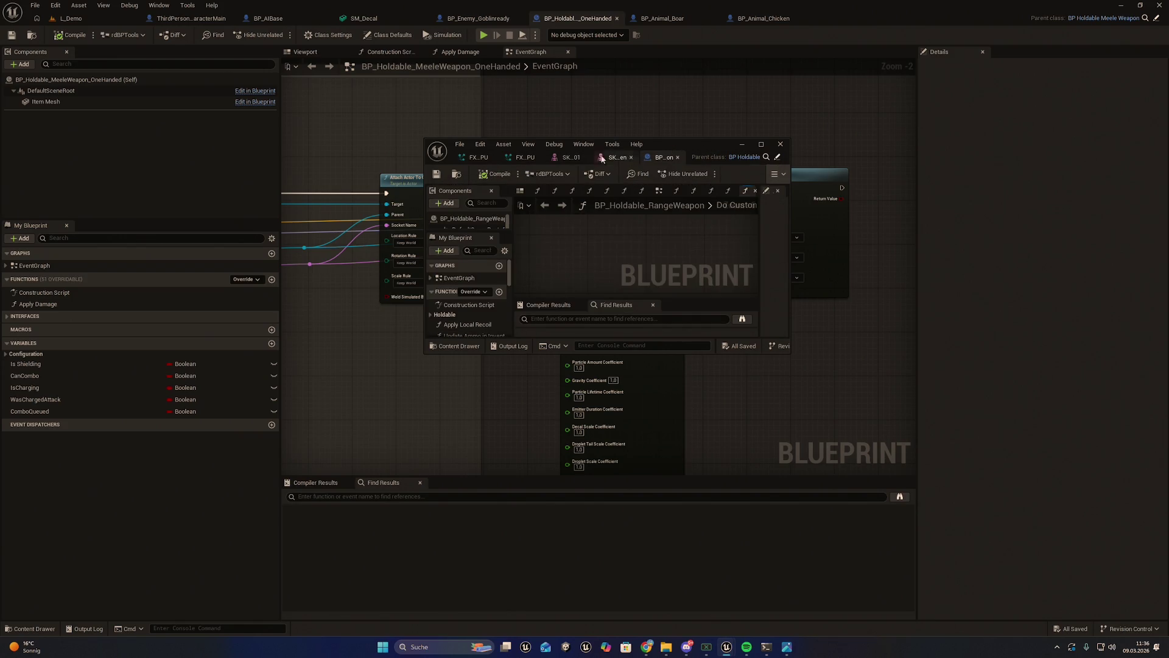
pyautogui.click(490, 159)
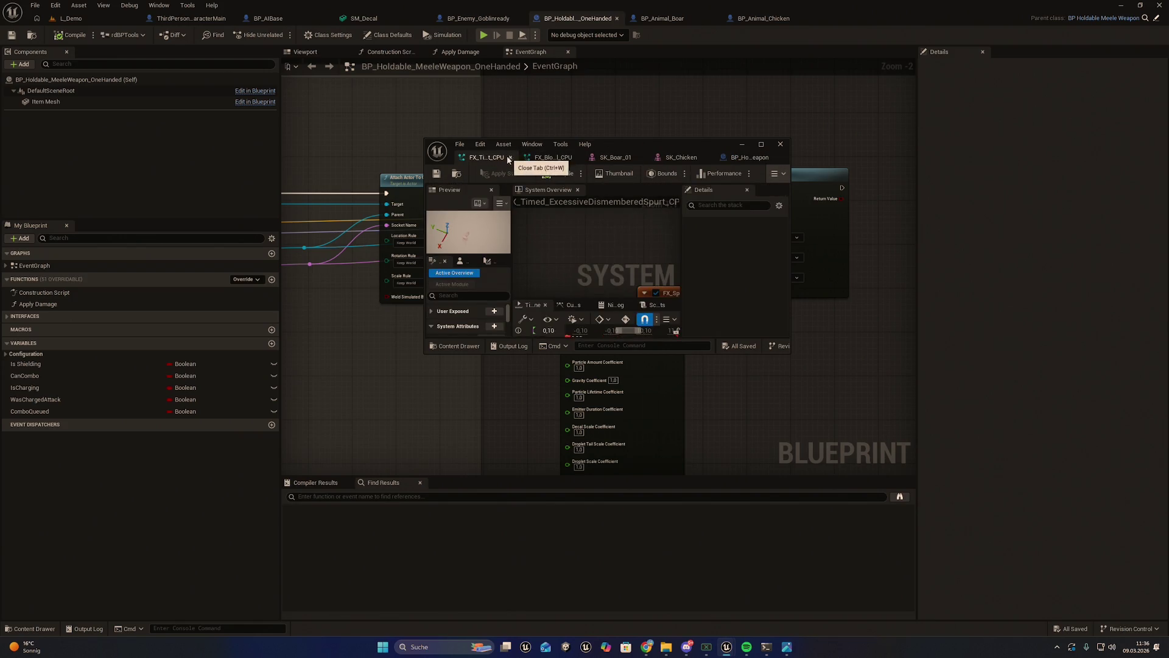
pyautogui.click(511, 157)
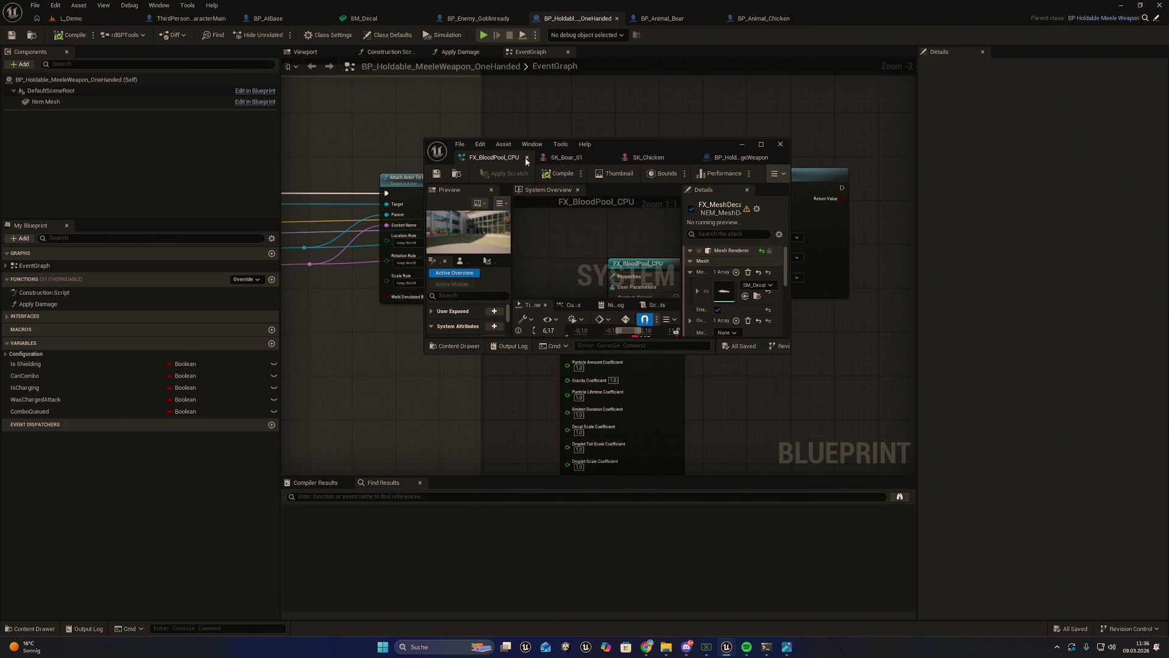
pyautogui.click(527, 157)
pyautogui.click(543, 158)
pyautogui.click(538, 158)
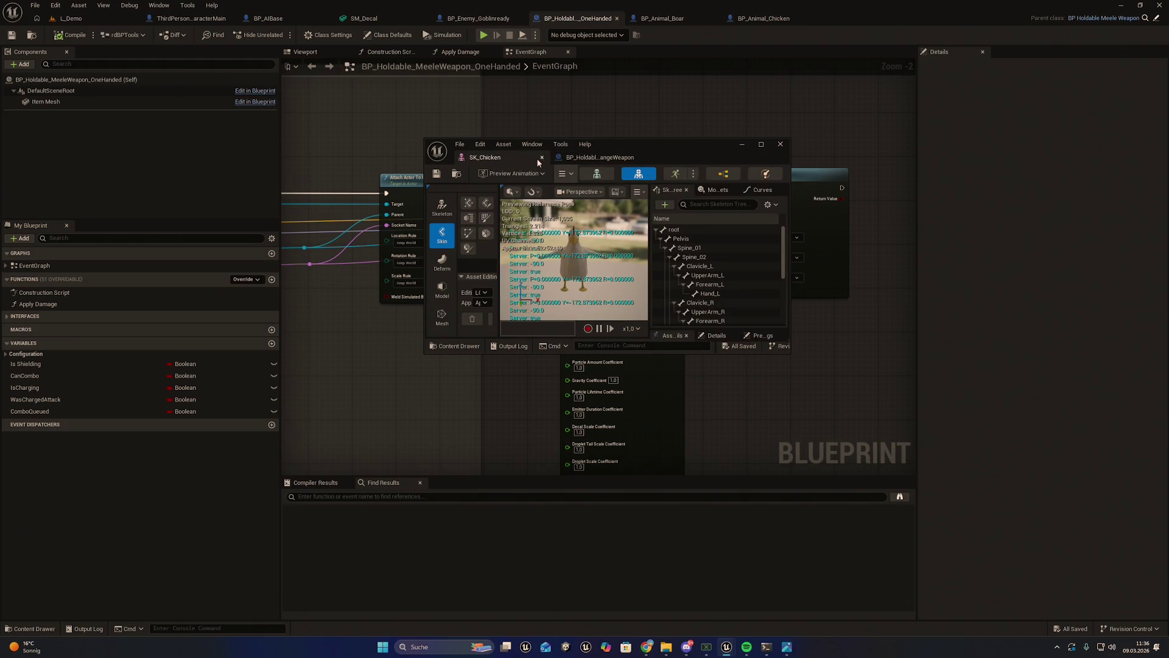
# Step: Dock BP_Holdable_RangeWeapon in the main tab bar, close Boar and Chicken, show the melee EventGraph
pyautogui.moveTo(615, 131); pyautogui.dragTo(814, 16)
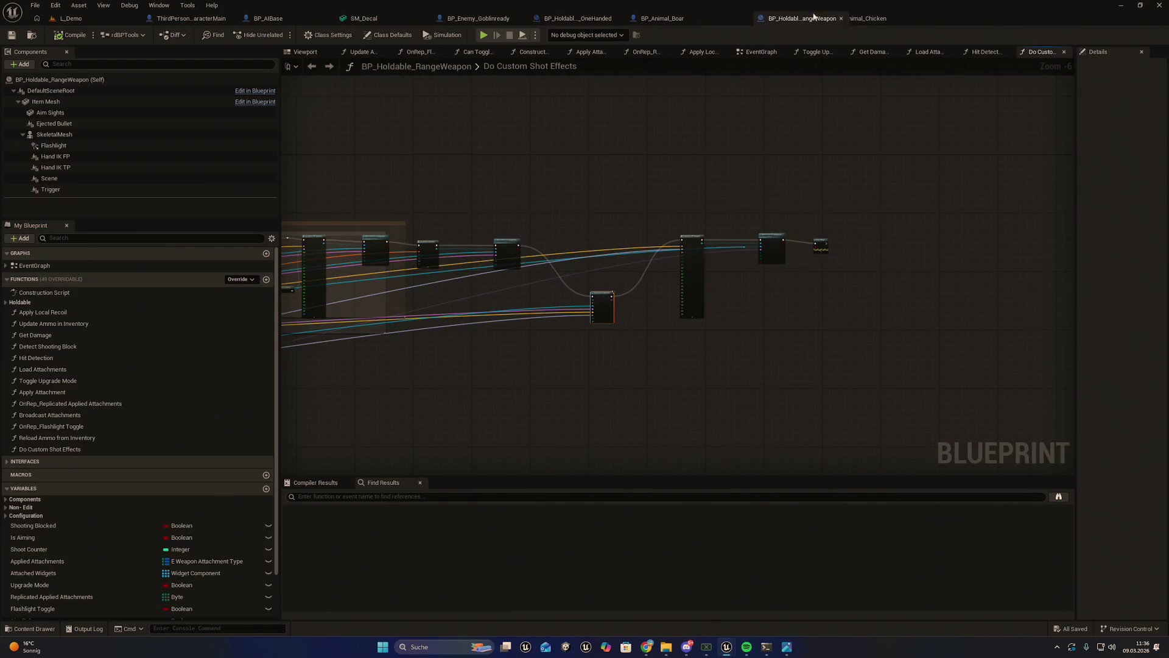
pyautogui.click(713, 18)
pyautogui.click(810, 18)
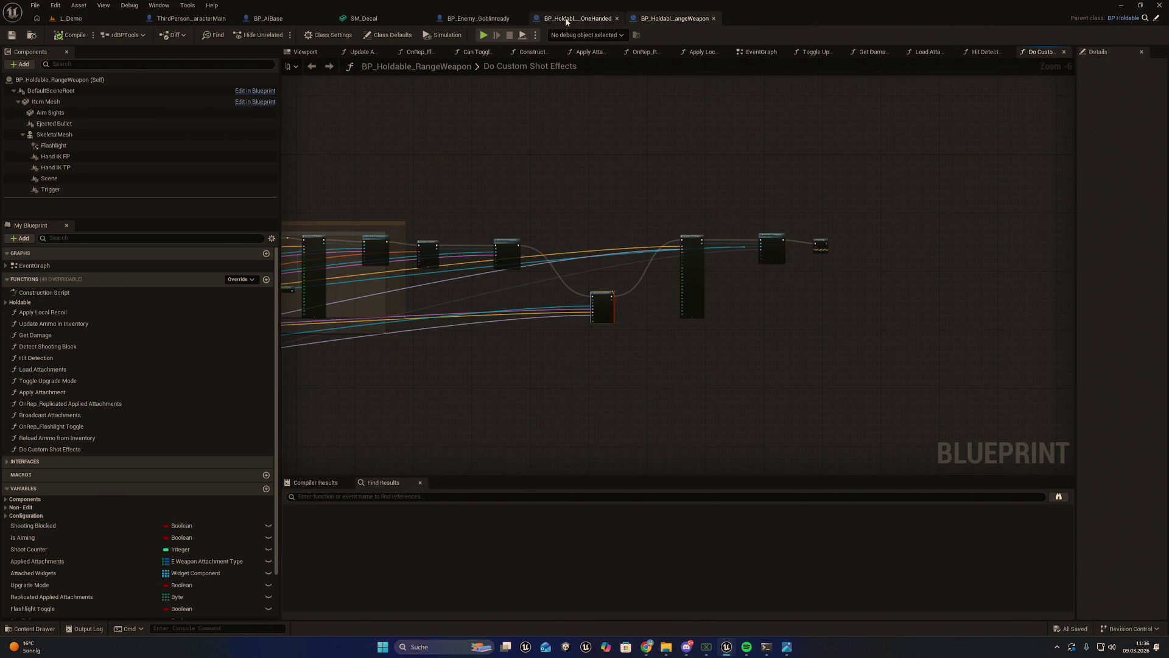
pyautogui.click(577, 19)
pyautogui.scroll(-2, 609, 137)
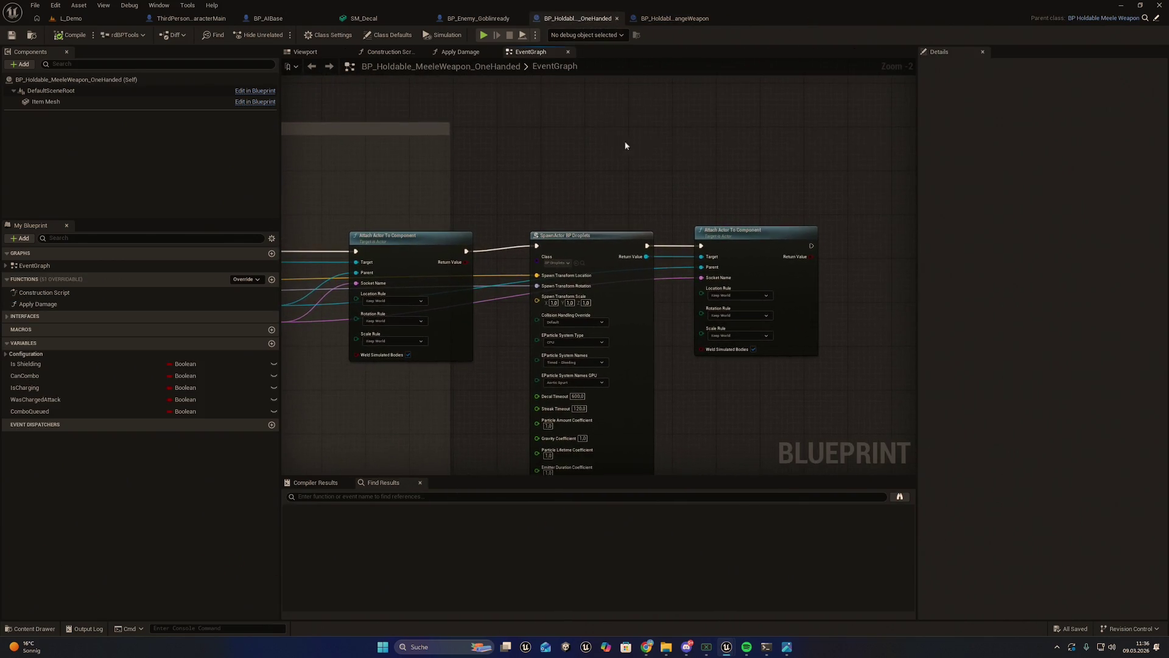
# Step: Paste Spawn Decal Attached beside Attach Actor To Component and wire its exec output into it
pyautogui.hotkey('ctrl', 'v')
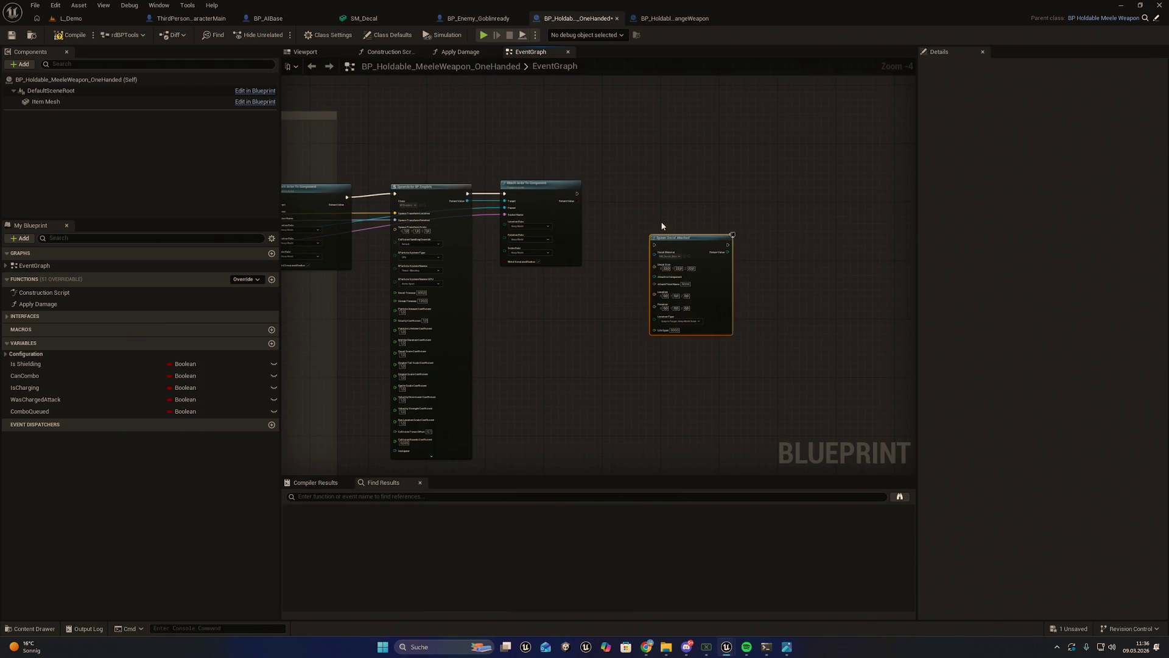
pyautogui.scroll(4, 660, 232)
pyautogui.moveTo(703, 250); pyautogui.dragTo(653, 142)
pyautogui.scroll(-2, 552, 214)
pyautogui.moveTo(553, 214); pyautogui.dragTo(618, 224)
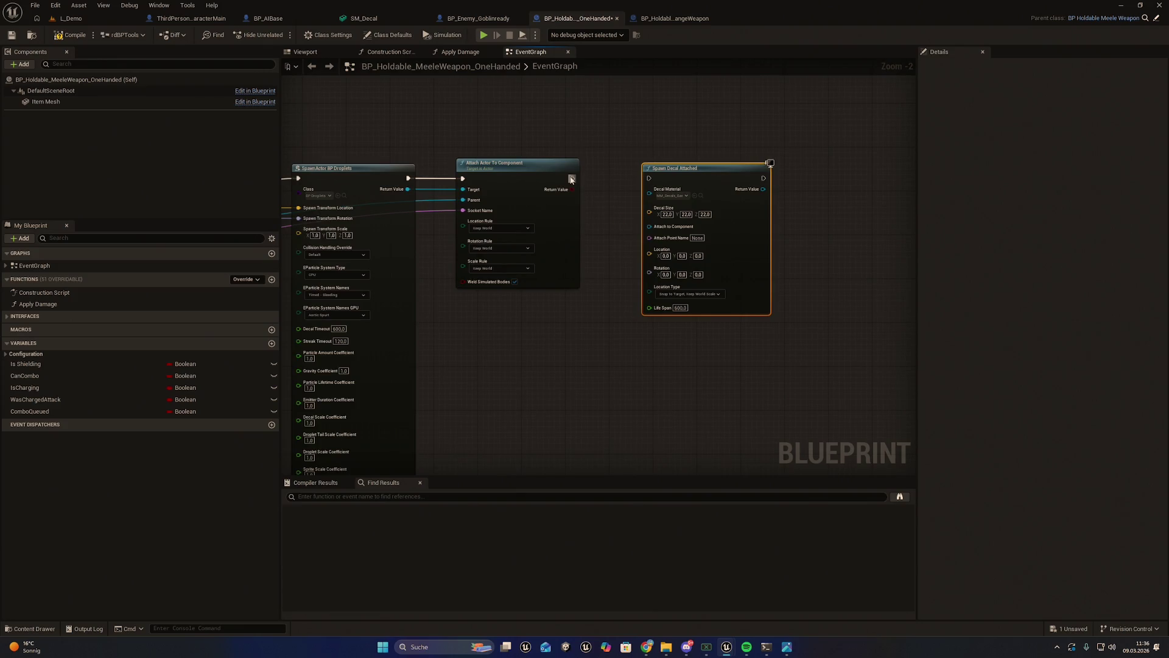
pyautogui.moveTo(637, 175); pyautogui.dragTo(648, 178)
pyautogui.click(669, 18)
pyautogui.scroll(3, 609, 305)
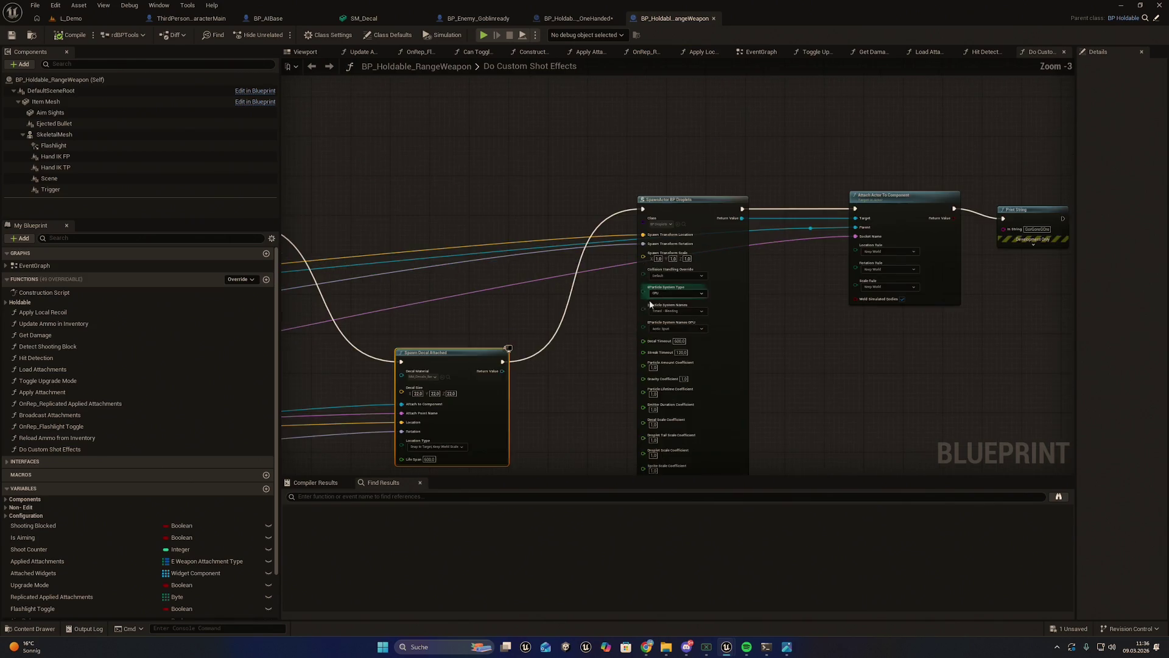
# Step: Survey the range weapon's Bullet Trace, Spawn Hit Effect, Emitter and Fade Out groups, placing Break Hit Result beside the decal nodes
pyautogui.moveTo(475, 404)
pyautogui.mouseDown()
pyautogui.moveTo(707, 363)
pyautogui.moveTo(837, 357)
pyautogui.moveTo(284, 321)
pyautogui.moveTo(710, 294)
pyautogui.moveTo(587, 316)
pyautogui.moveTo(316, 310)
pyautogui.moveTo(751, 293)
pyautogui.mouseUp()
pyautogui.moveTo(317, 307); pyautogui.dragTo(509, 320)
pyautogui.moveTo(426, 365); pyautogui.dragTo(766, 327)
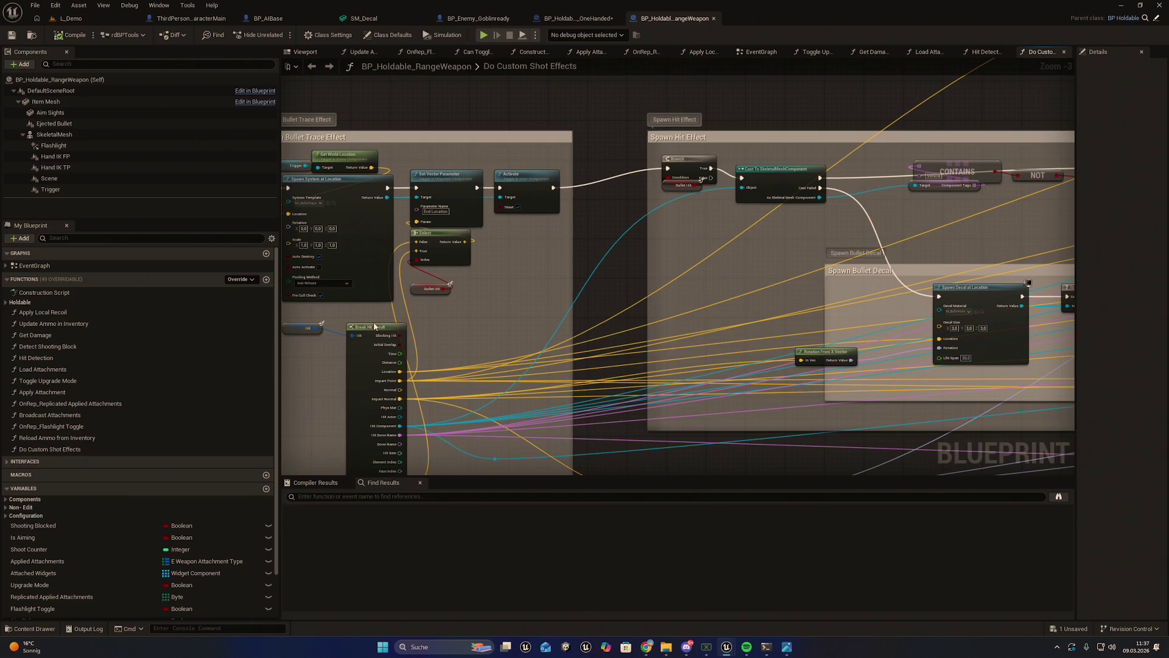
pyautogui.moveTo(792, 305); pyautogui.dragTo(645, 305)
pyautogui.moveTo(1035, 304)
pyautogui.mouseDown()
pyautogui.moveTo(310, 314)
pyautogui.moveTo(721, 251)
pyautogui.moveTo(682, 250)
pyautogui.moveTo(718, 250)
pyautogui.moveTo(845, 196)
pyautogui.moveTo(702, 169)
pyautogui.moveTo(1062, 127)
pyautogui.moveTo(1019, 126)
pyautogui.mouseUp()
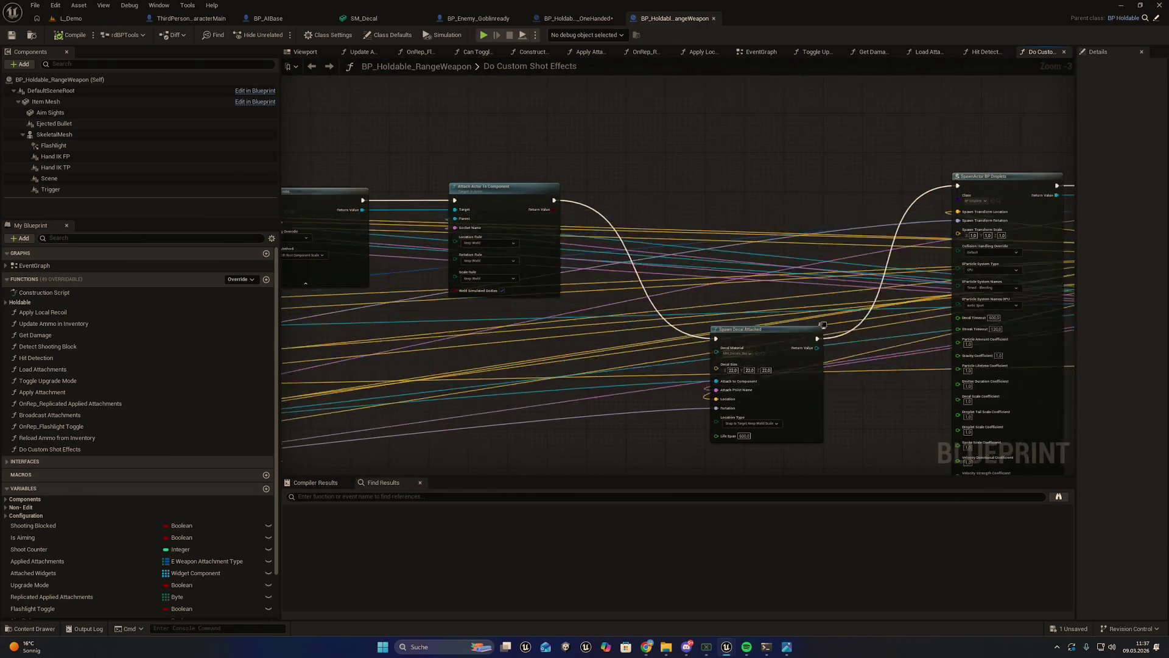
pyautogui.moveTo(233, 370)
pyautogui.mouseDown()
pyautogui.moveTo(344, 307)
pyautogui.moveTo(420, 307)
pyautogui.moveTo(436, 285)
pyautogui.mouseUp()
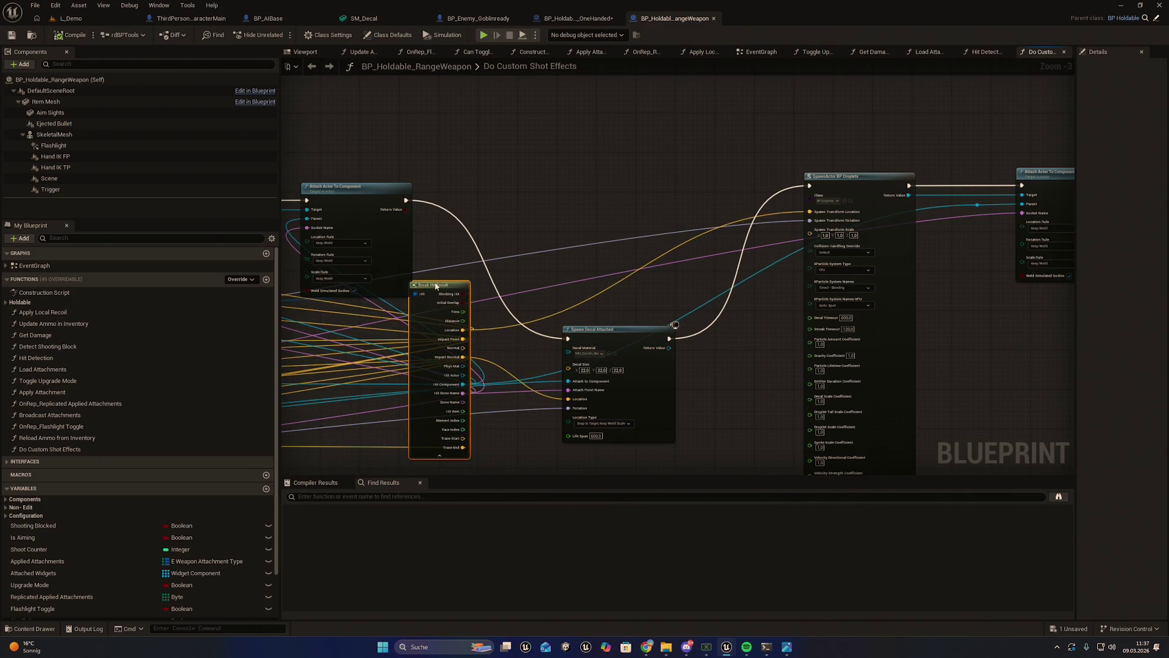
# Step: Compare the melee EventGraph's Location wiring with its SpawnActor and Spawn Decal Attached nodes
pyautogui.click(575, 18)
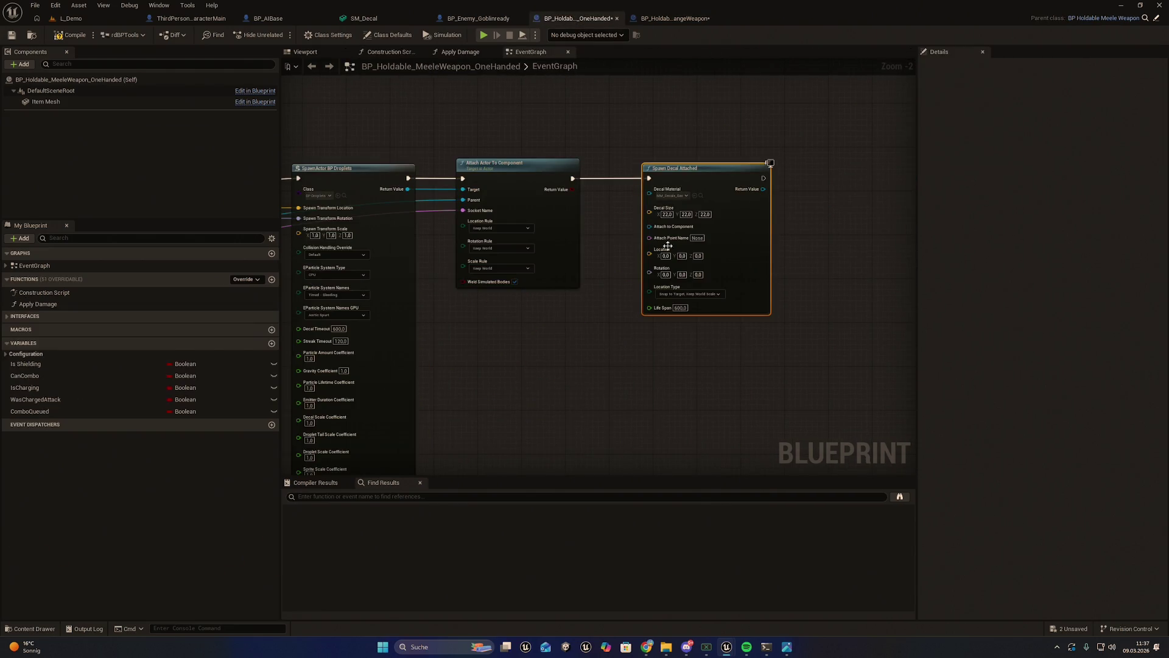
pyautogui.moveTo(650, 254)
pyautogui.mouseDown()
pyautogui.moveTo(64, 396)
pyautogui.moveTo(386, 345)
pyautogui.moveTo(239, 329)
pyautogui.moveTo(144, 460)
pyautogui.moveTo(91, 470)
pyautogui.moveTo(660, 347)
pyautogui.moveTo(509, 370)
pyautogui.moveTo(595, 296)
pyautogui.moveTo(574, 250)
pyautogui.mouseUp()
pyautogui.scroll(3, 660, 347)
pyautogui.scroll(-4, 751, 302)
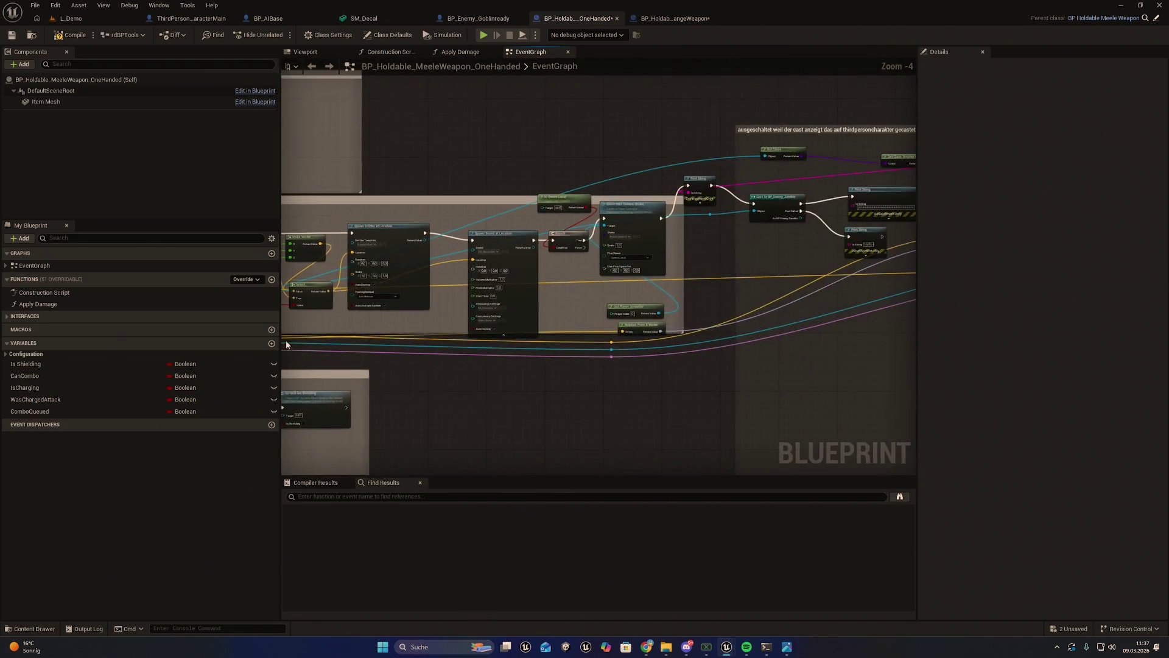
pyautogui.moveTo(428, 363); pyautogui.dragTo(792, 362)
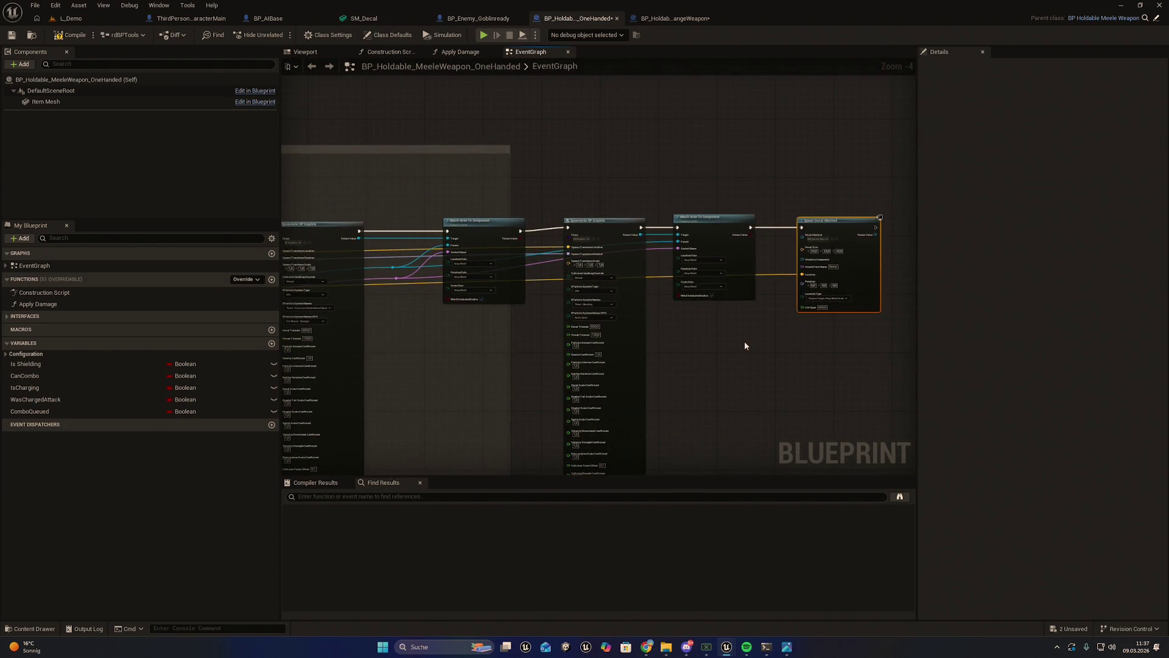
# Step: Return Break Hit Result to the Spawn Bullet Trace Effect group and review the Spawn Bullet Decal group
pyautogui.click(670, 18)
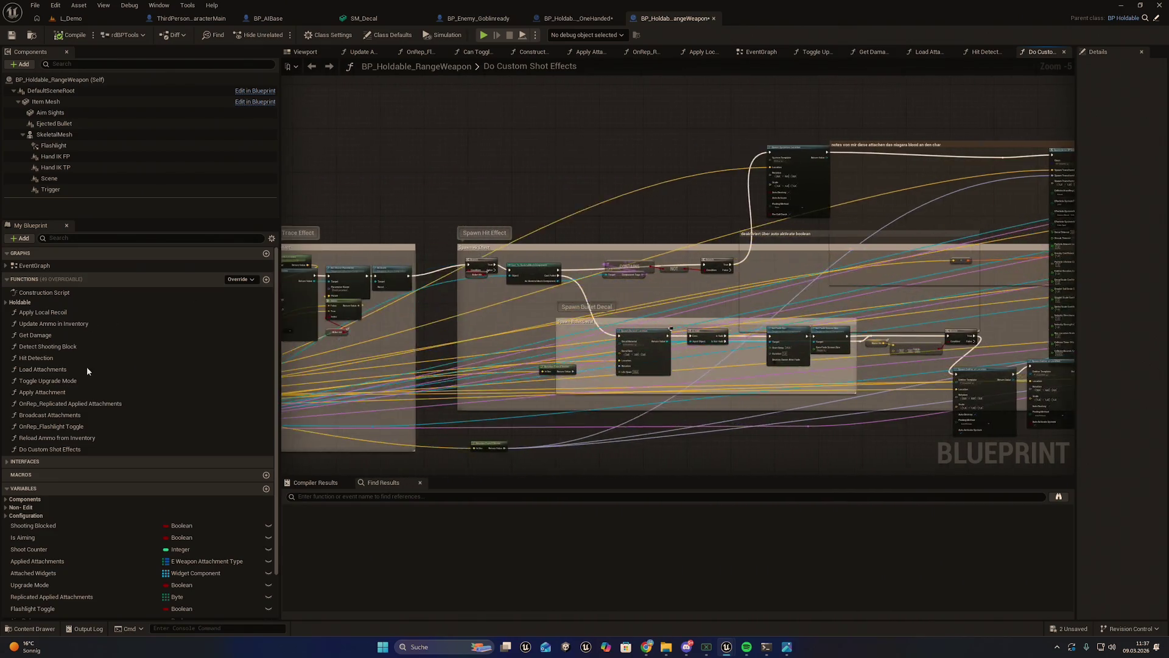
pyautogui.moveTo(552, 302); pyautogui.dragTo(571, 211)
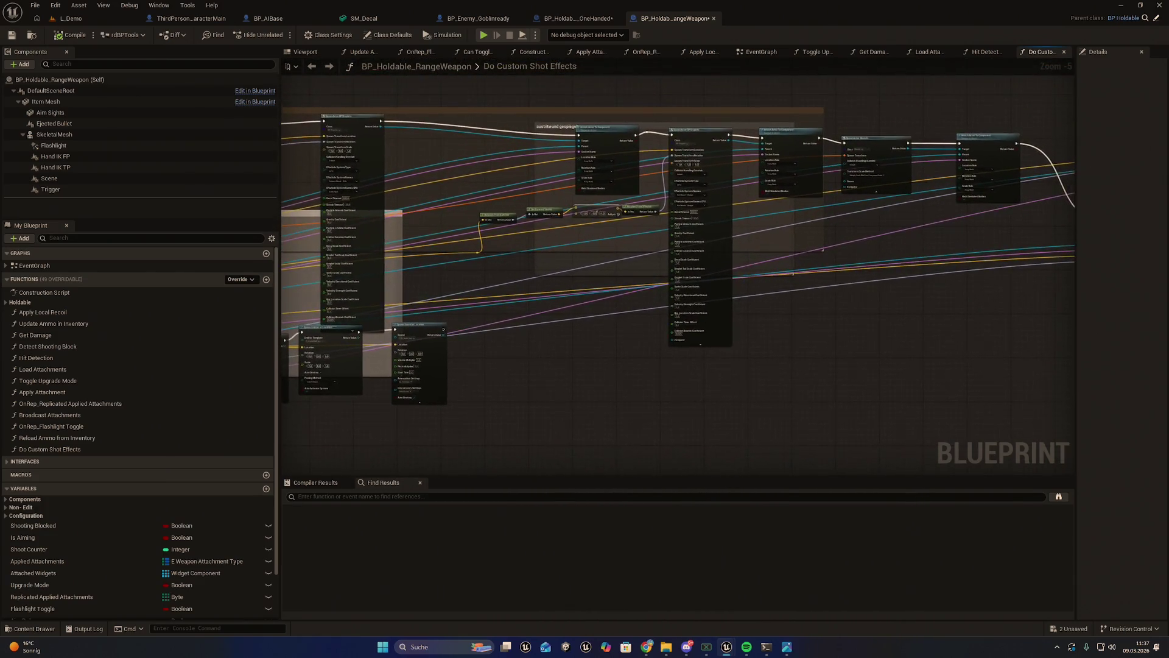
pyautogui.scroll(1, 729, 323)
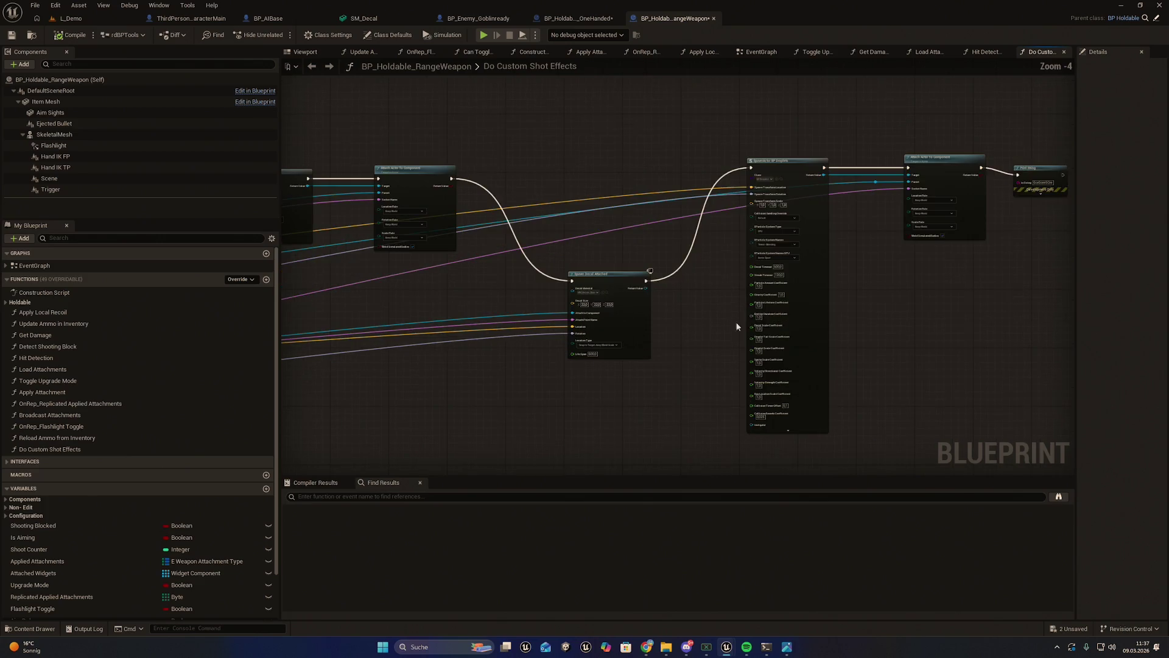
pyautogui.scroll(3, 688, 293)
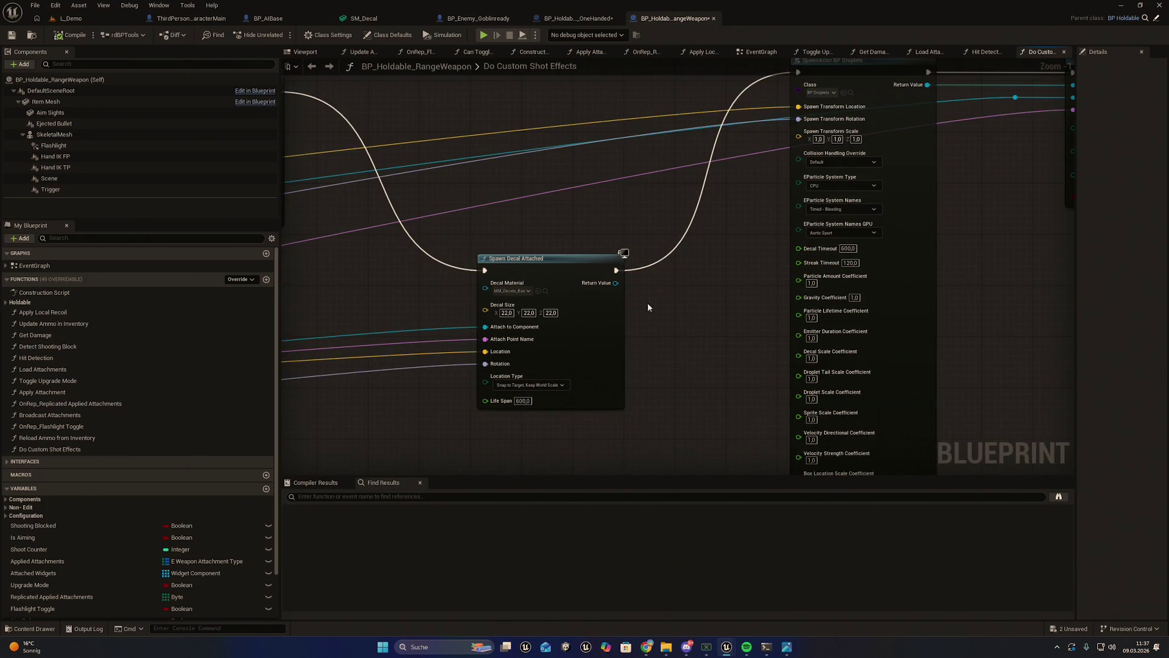
pyautogui.scroll(-3, 455, 354)
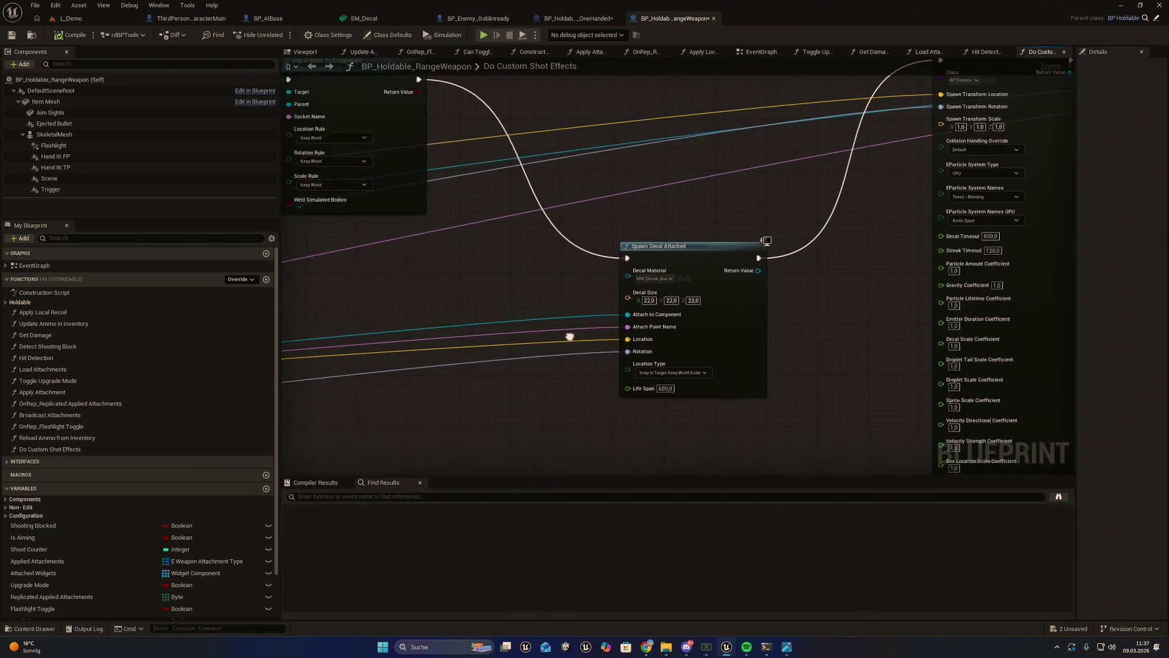
pyautogui.moveTo(428, 359)
pyautogui.mouseDown()
pyautogui.moveTo(861, 292)
pyautogui.moveTo(445, 325)
pyautogui.moveTo(739, 300)
pyautogui.mouseUp()
pyautogui.scroll(5, 452, 319)
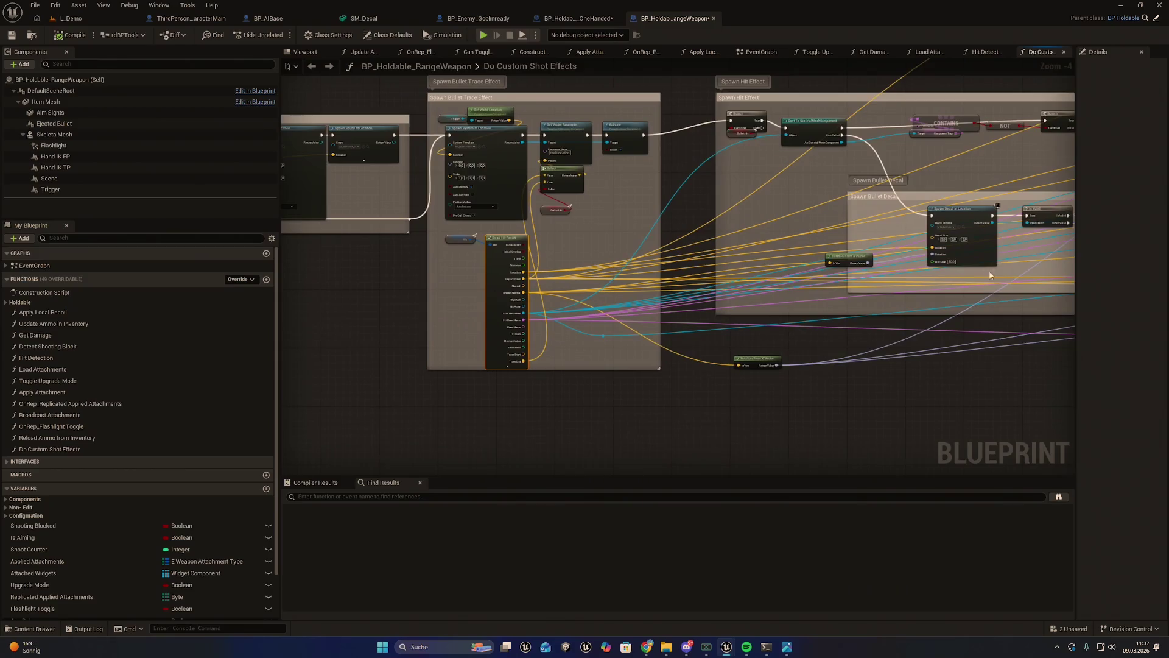
pyautogui.click(572, 18)
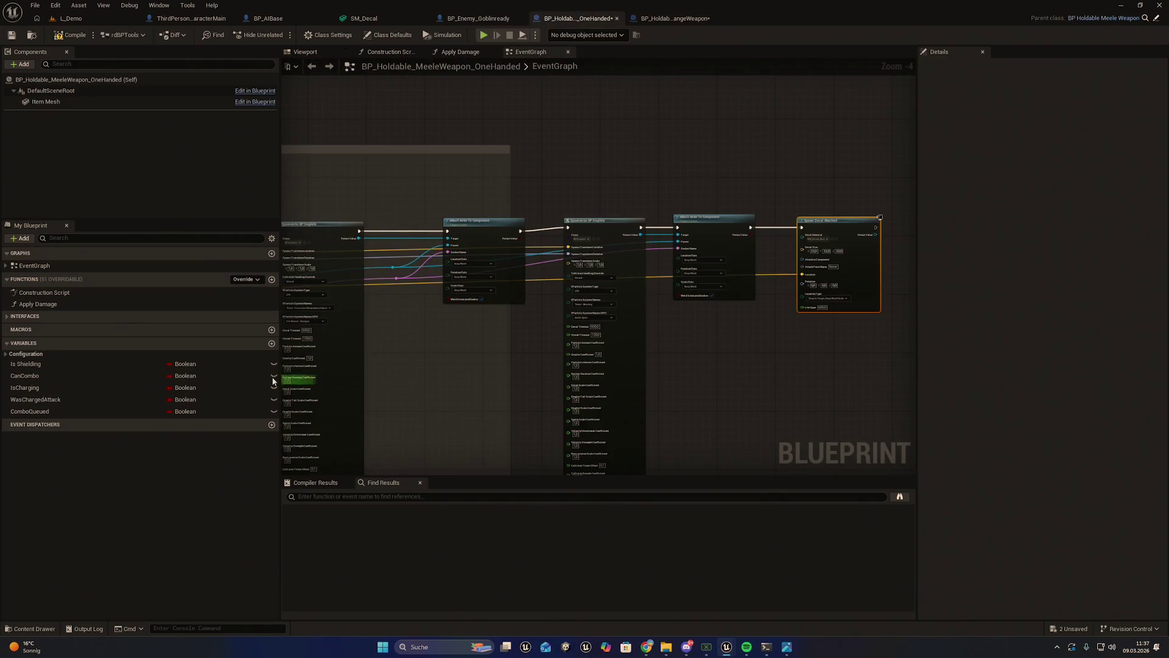
# Step: Try dragging a connection from the melee Break Hit Result's Hit Bone Name pin
pyautogui.scroll(-2, 370, 342)
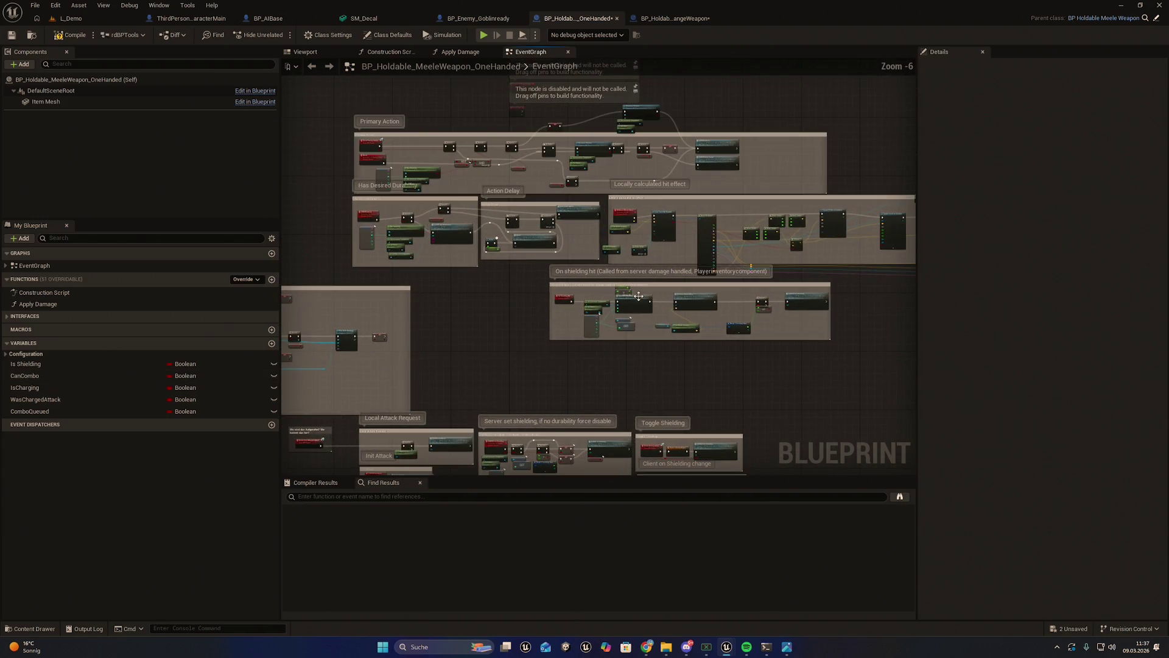
pyautogui.scroll(5, 638, 296)
pyautogui.moveTo(635, 335)
pyautogui.mouseDown()
pyautogui.moveTo(773, 396)
pyautogui.moveTo(1101, 396)
pyautogui.moveTo(682, 363)
pyautogui.moveTo(371, 368)
pyautogui.moveTo(358, 410)
pyautogui.moveTo(536, 417)
pyautogui.moveTo(1013, 352)
pyautogui.moveTo(664, 312)
pyautogui.moveTo(819, 272)
pyautogui.moveTo(1089, 263)
pyautogui.moveTo(758, 262)
pyautogui.moveTo(970, 264)
pyautogui.moveTo(797, 261)
pyautogui.moveTo(829, 210)
pyautogui.mouseUp()
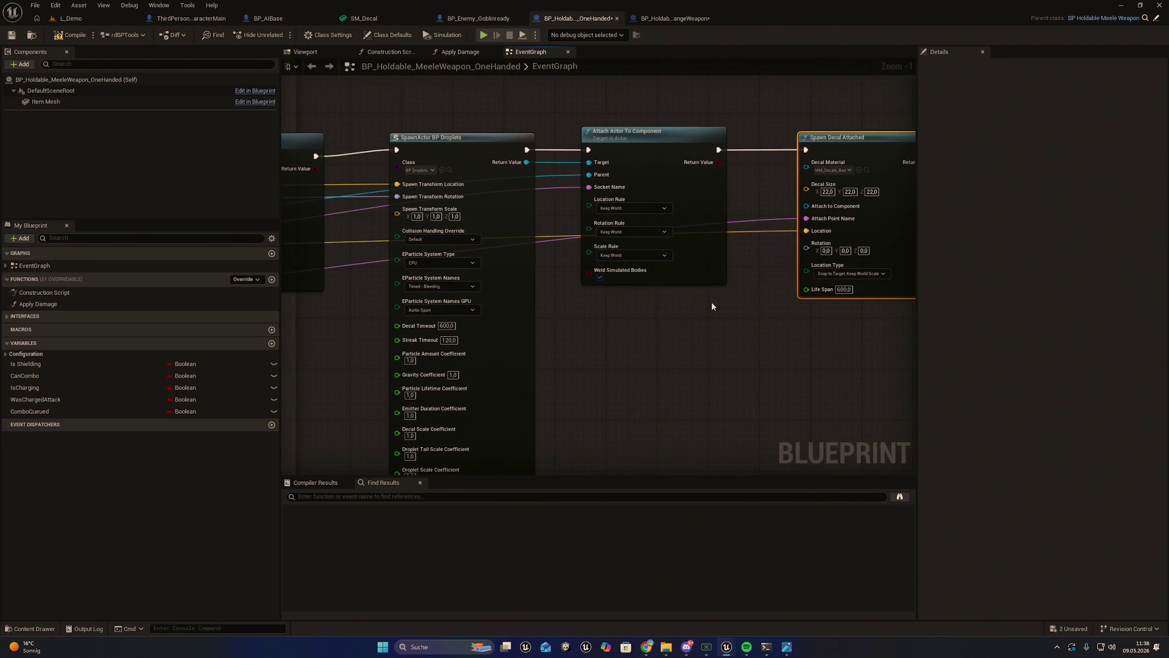
# Step: Zoom in and out over the range weapon's Do Custom Shot Effects graph
pyautogui.click(670, 19)
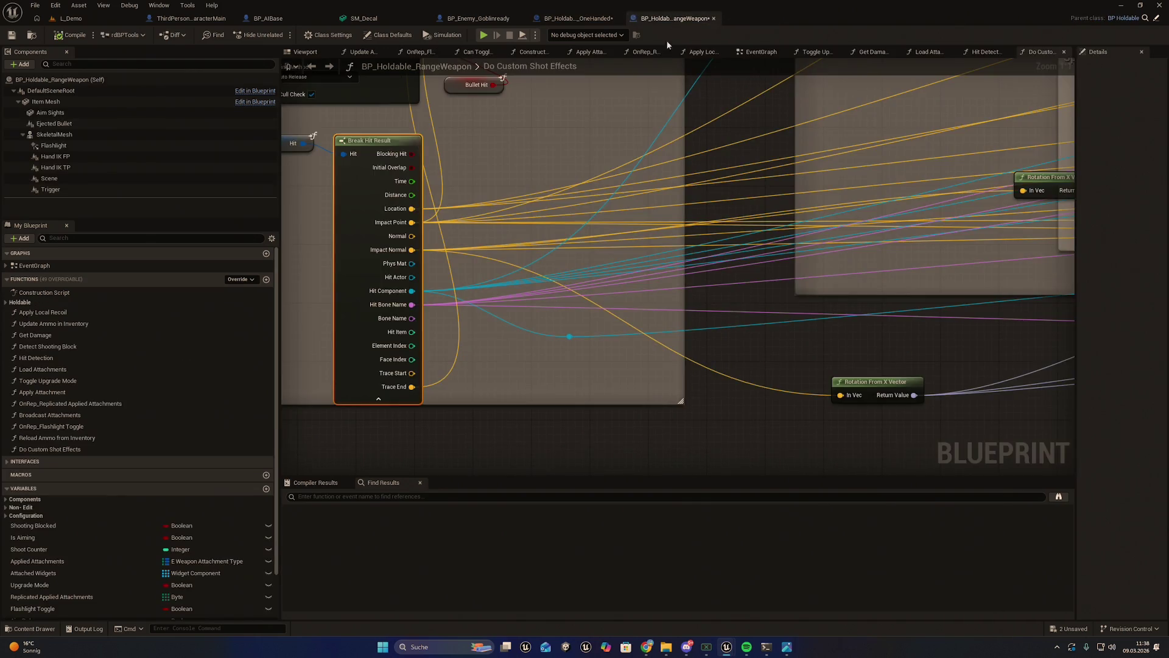
pyautogui.scroll(-8, 762, 240)
pyautogui.scroll(3, 684, 278)
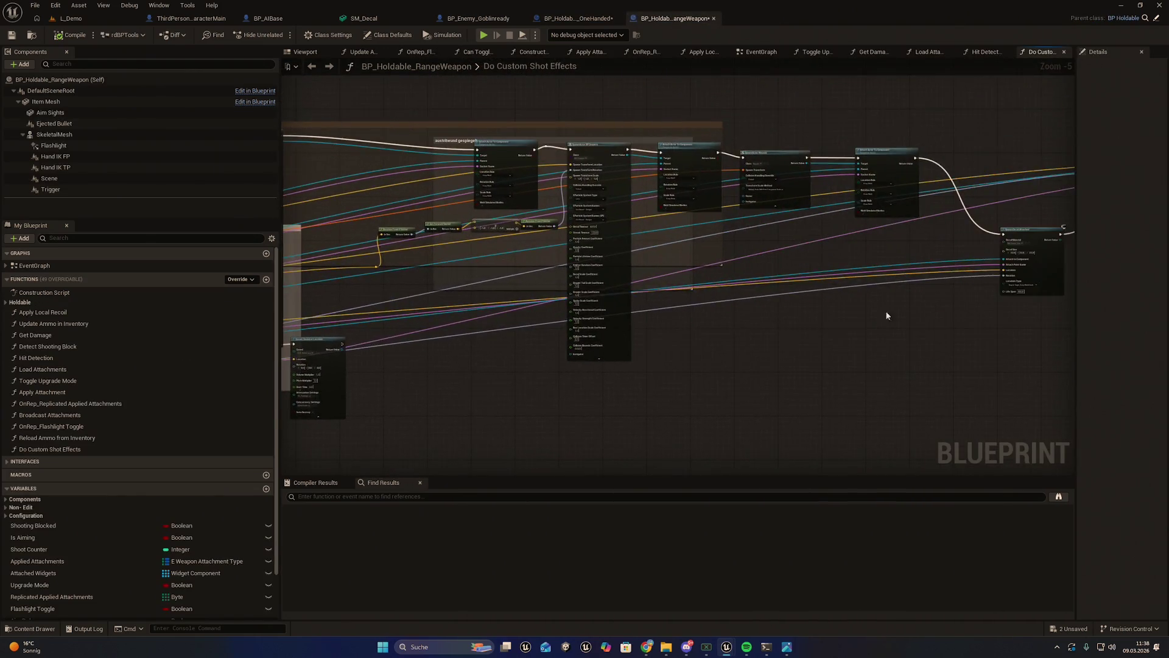
pyautogui.scroll(5, 648, 291)
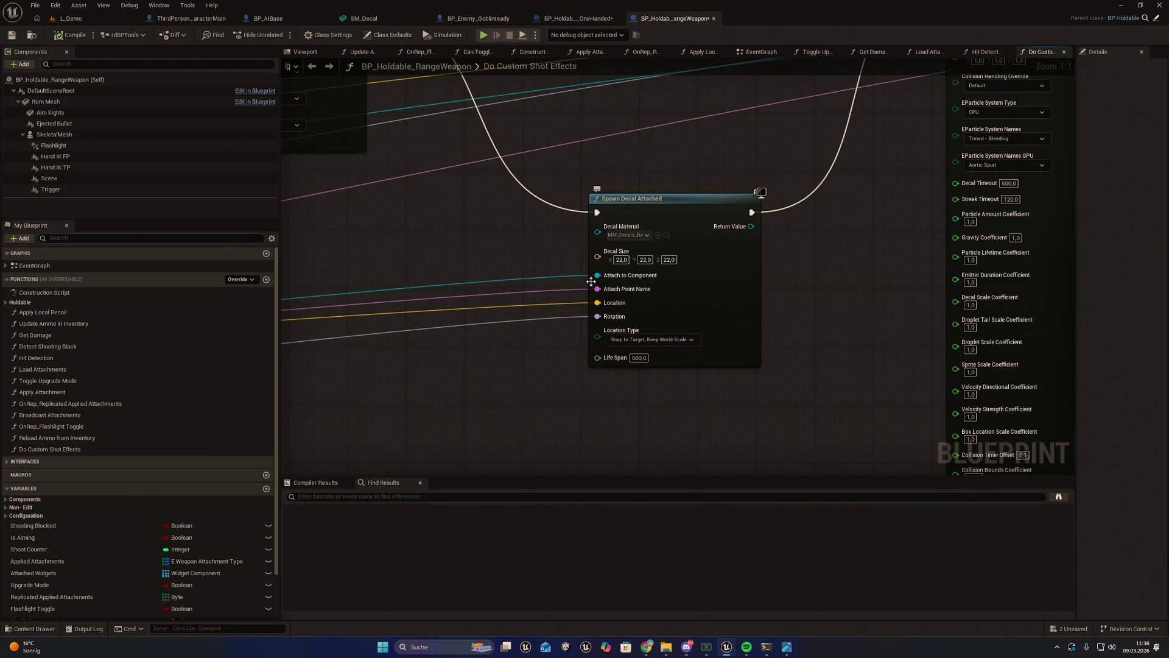
pyautogui.scroll(-5, 533, 240)
pyautogui.scroll(4, 528, 296)
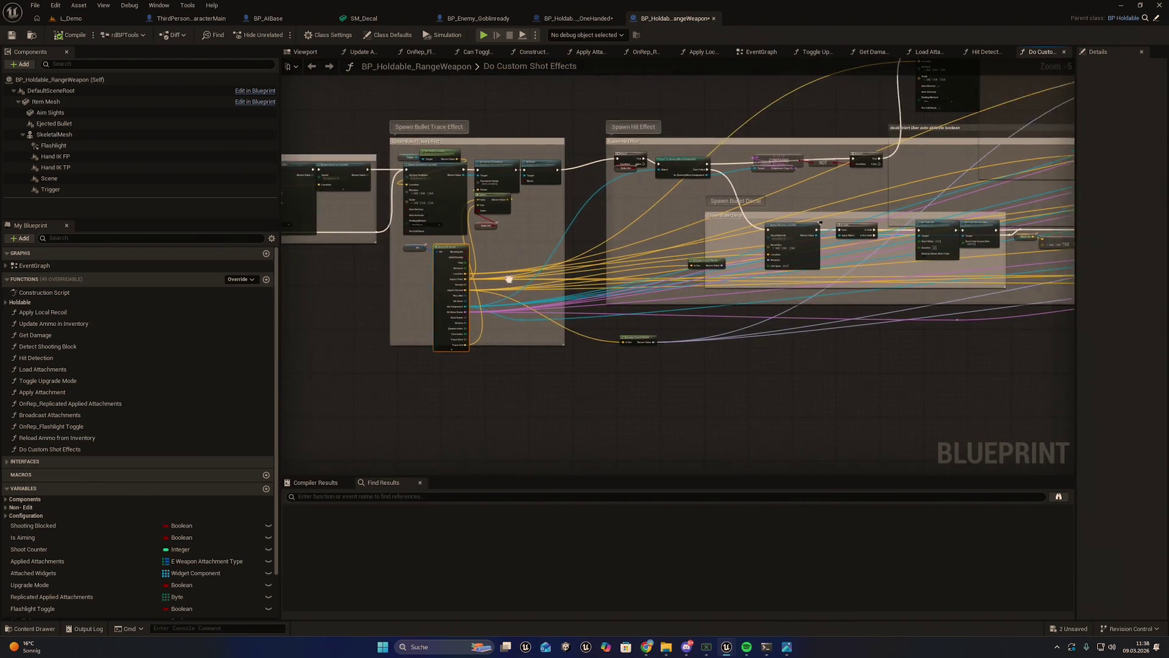
pyautogui.scroll(-4, 485, 333)
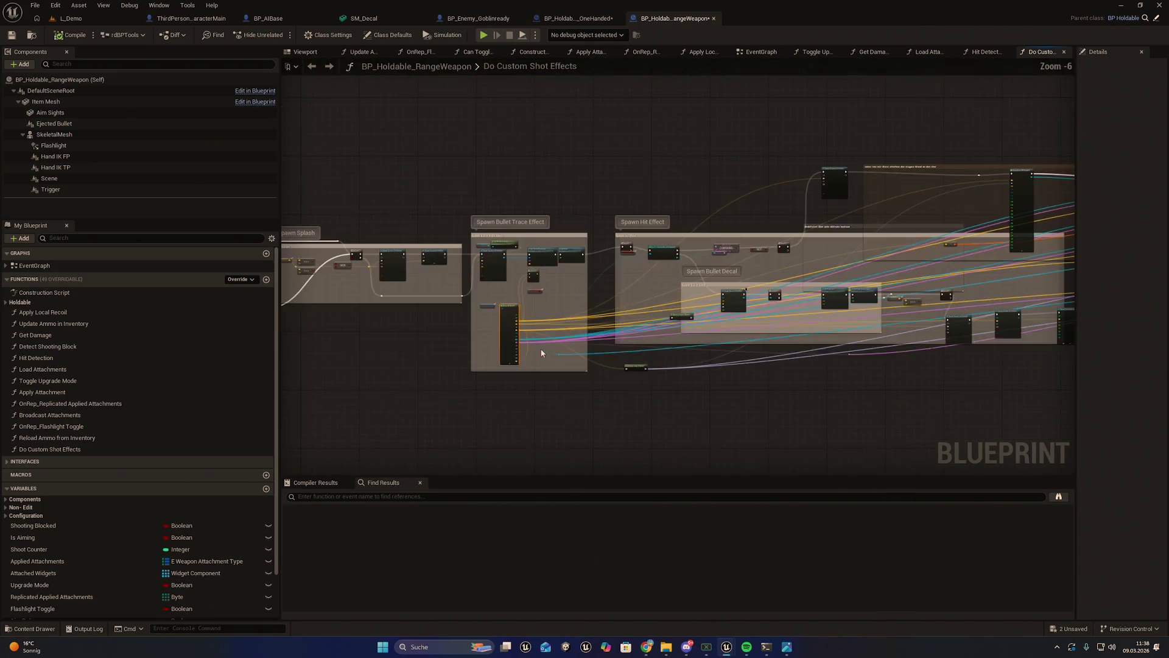
pyautogui.scroll(3, 544, 353)
# Step: In the melee EventGraph, start a new connection from a hit result pin
pyautogui.click(575, 18)
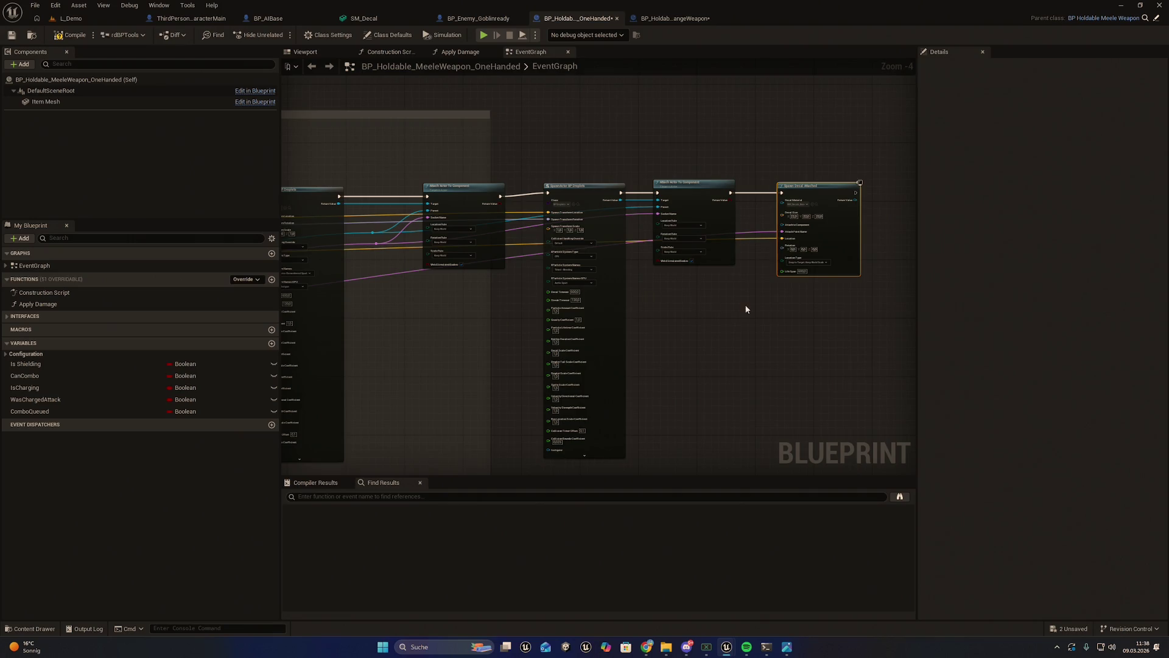
pyautogui.scroll(4, 746, 308)
pyautogui.moveTo(148, 307)
pyautogui.mouseDown()
pyautogui.moveTo(295, 282)
pyautogui.moveTo(92, 454)
pyautogui.moveTo(67, 292)
pyautogui.moveTo(551, 304)
pyautogui.moveTo(528, 250)
pyautogui.mouseUp()
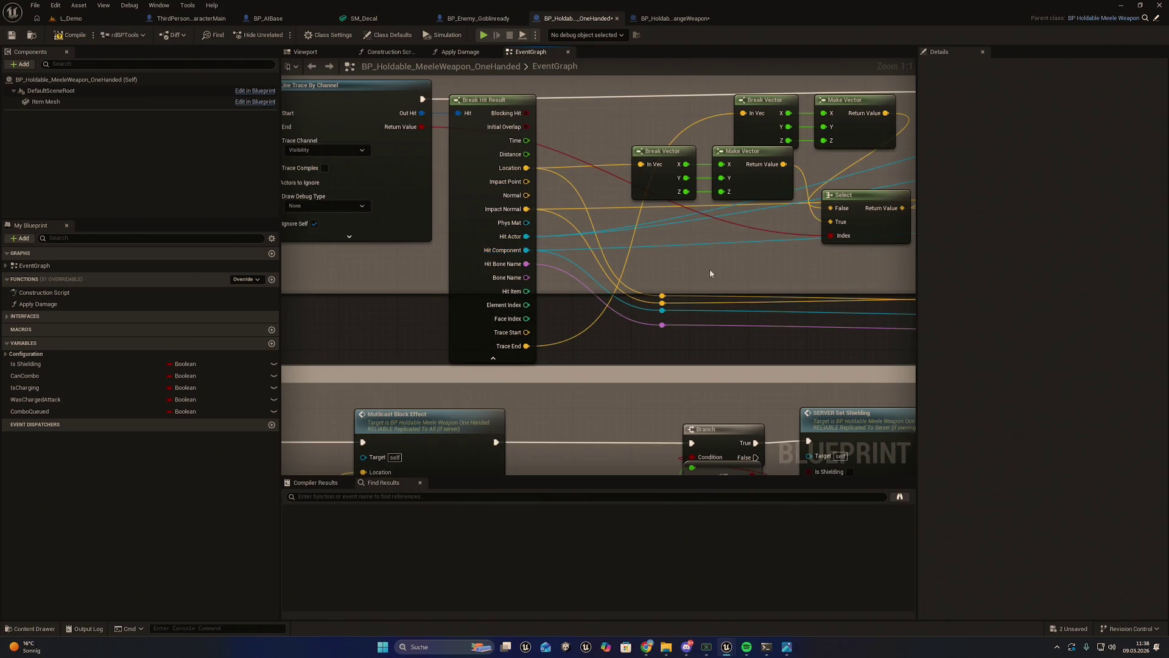
# Step: Locate the range weapon's Rotation From X Vector node feeding its spawn nodes
pyautogui.click(640, 18)
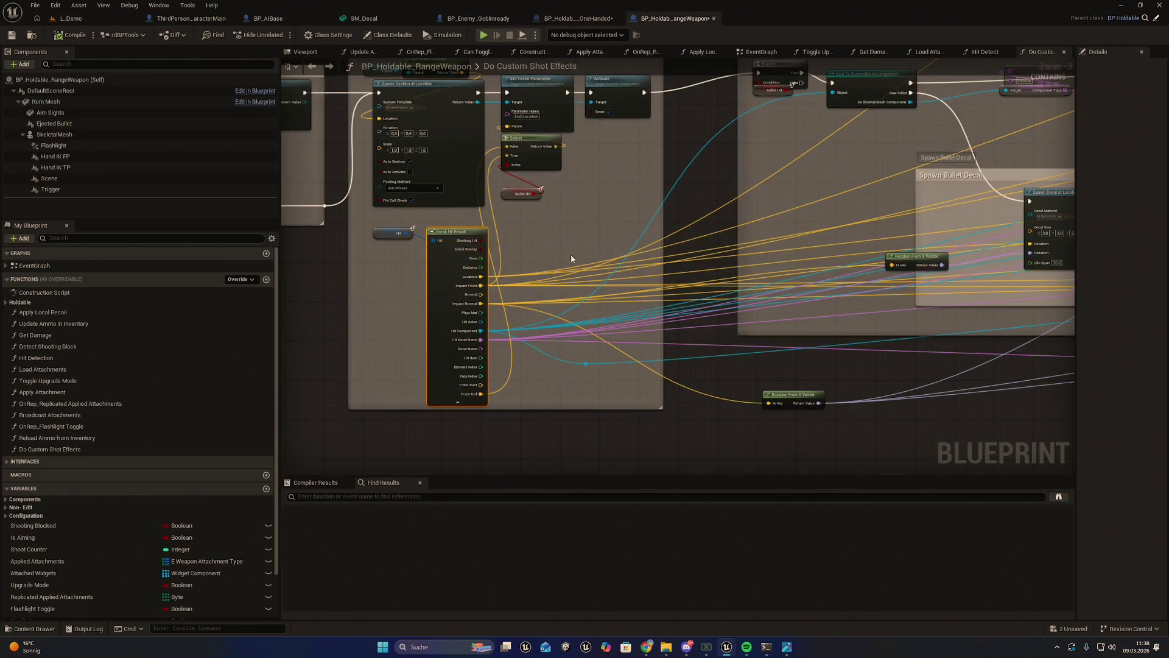
pyautogui.scroll(-1, 571, 256)
pyautogui.moveTo(324, 358)
pyautogui.mouseDown()
pyautogui.moveTo(548, 348)
pyautogui.moveTo(718, 305)
pyautogui.moveTo(780, 264)
pyautogui.mouseUp()
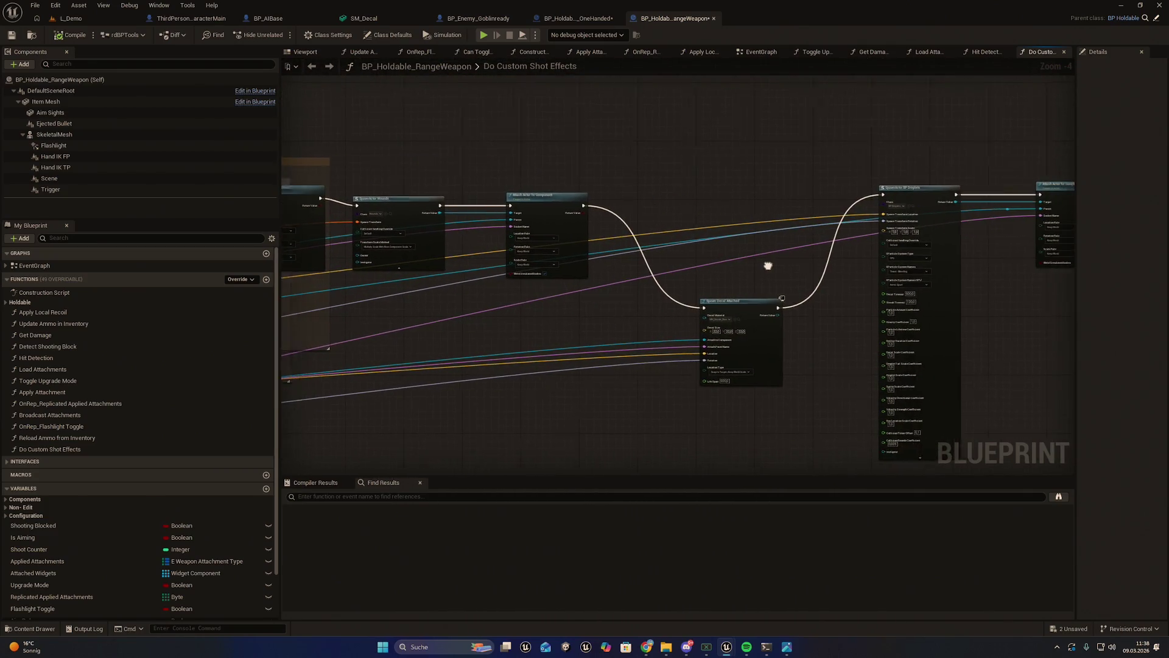
pyautogui.scroll(2, 781, 265)
pyautogui.moveTo(701, 400)
pyautogui.mouseDown()
pyautogui.moveTo(941, 280)
pyautogui.moveTo(518, 359)
pyautogui.mouseUp()
pyautogui.moveTo(426, 444)
pyautogui.mouseDown()
pyautogui.moveTo(835, 394)
pyautogui.moveTo(700, 373)
pyautogui.moveTo(645, 342)
pyautogui.moveTo(424, 310)
pyautogui.moveTo(649, 327)
pyautogui.moveTo(630, 338)
pyautogui.mouseUp()
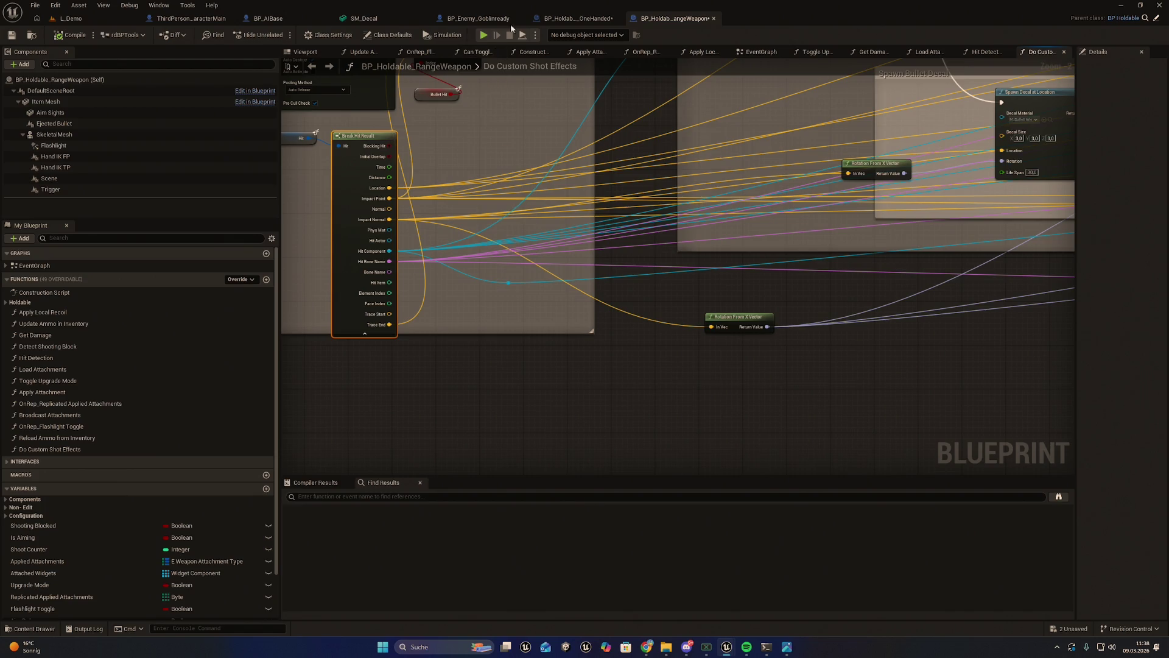
pyautogui.click(572, 19)
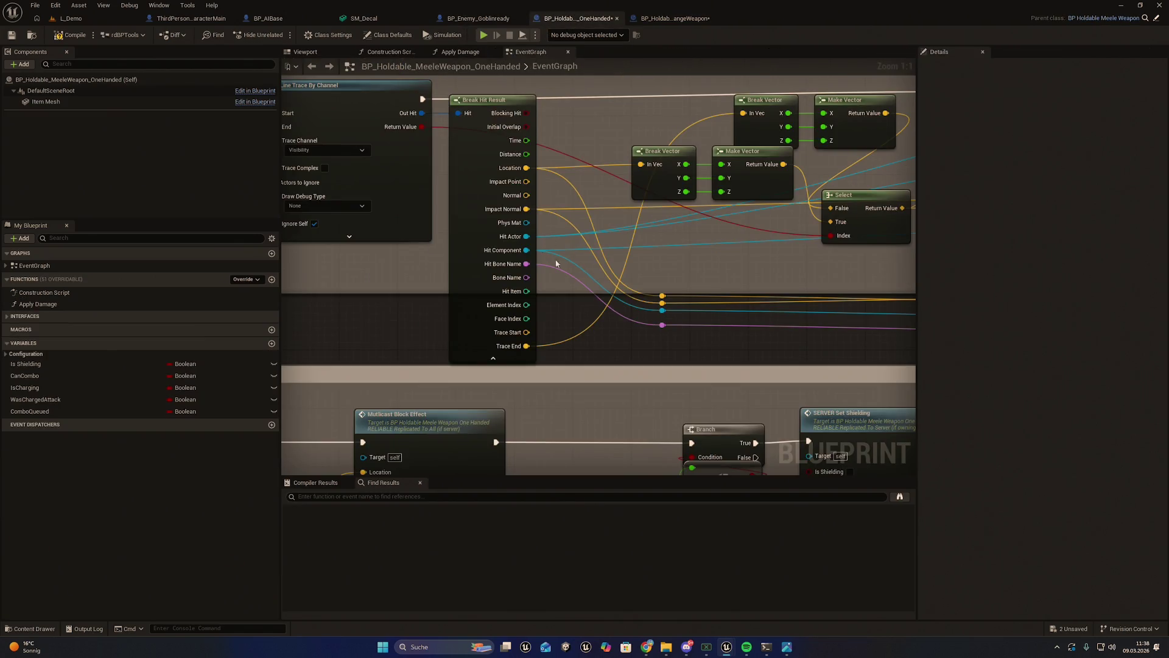
# Step: Add a Rotation From X Vector node off Impact Normal via a 'rotation from ve' search, then drag its output toward the decal
pyautogui.moveTo(499, 214)
pyautogui.mouseDown()
pyautogui.moveTo(449, 287)
pyautogui.moveTo(590, 272)
pyautogui.moveTo(660, 213)
pyautogui.moveTo(752, 236)
pyautogui.moveTo(808, 220)
pyautogui.moveTo(514, 216)
pyautogui.mouseUp()
pyautogui.scroll(-4, 513, 216)
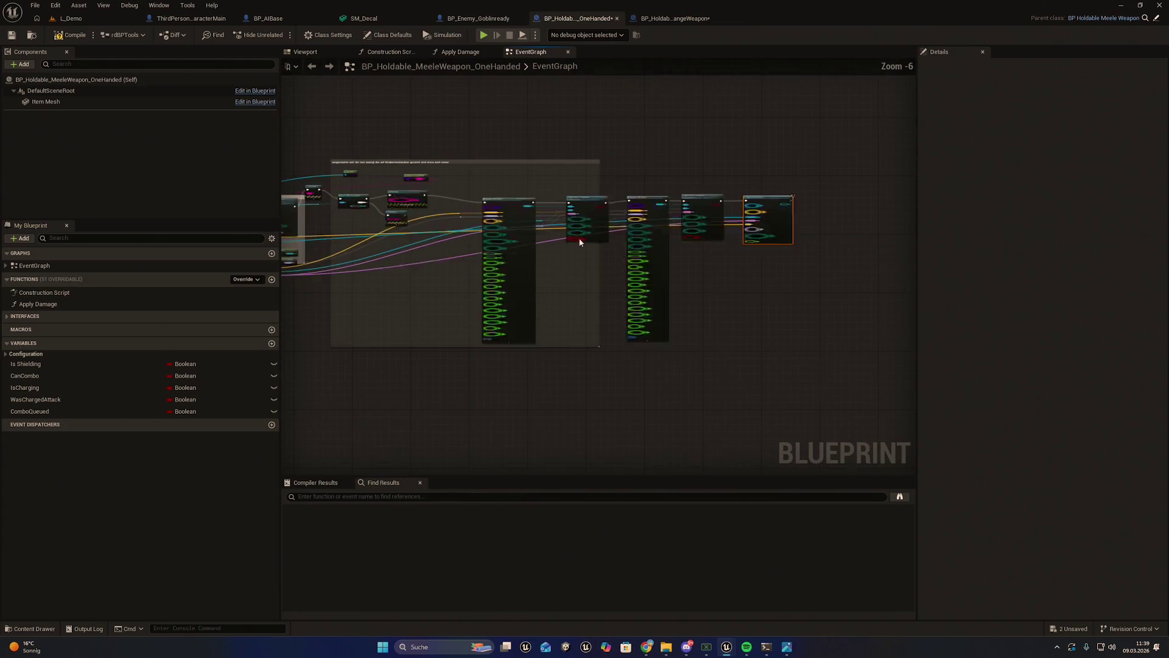
pyautogui.scroll(2, 584, 219)
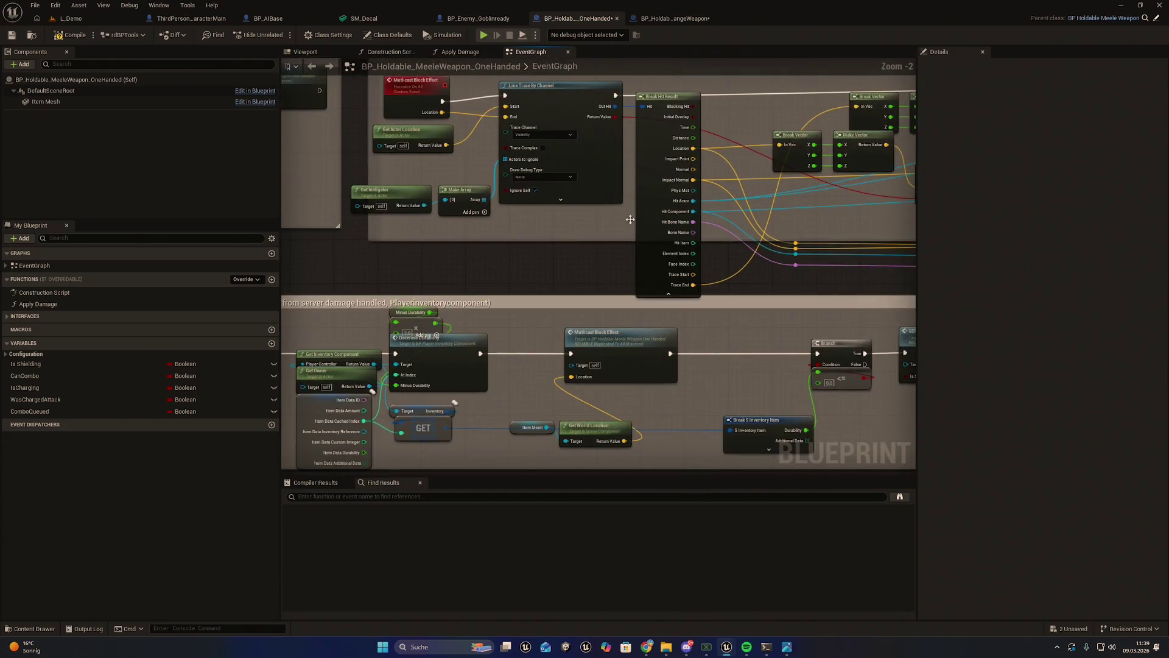
pyautogui.moveTo(590, 202)
pyautogui.mouseDown()
pyautogui.moveTo(821, 313)
pyautogui.moveTo(777, 302)
pyautogui.mouseUp()
pyautogui.write('rotati')
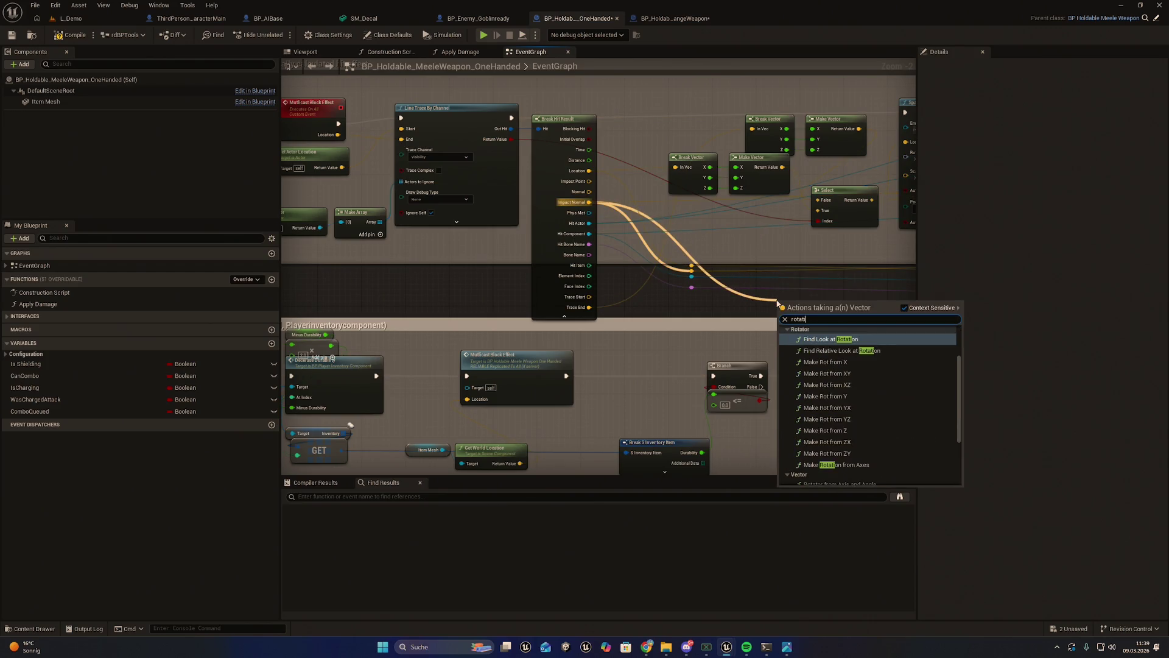
pyautogui.press('Down')
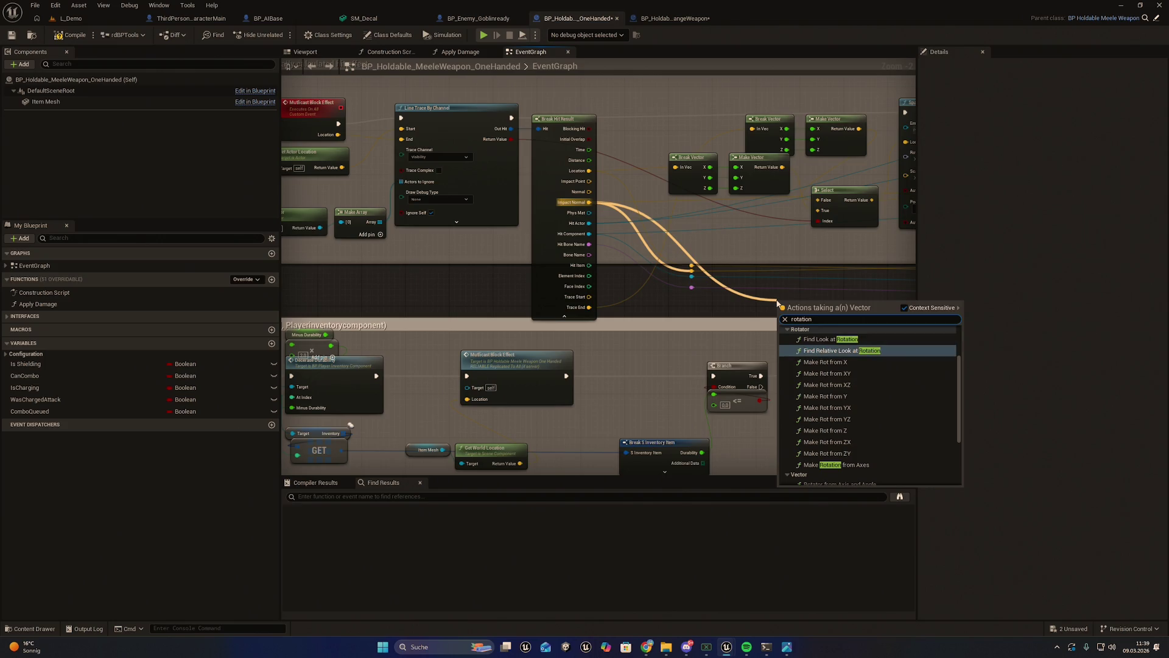
pyautogui.press('Down')
pyautogui.press('Down')
pyautogui.press('Down')
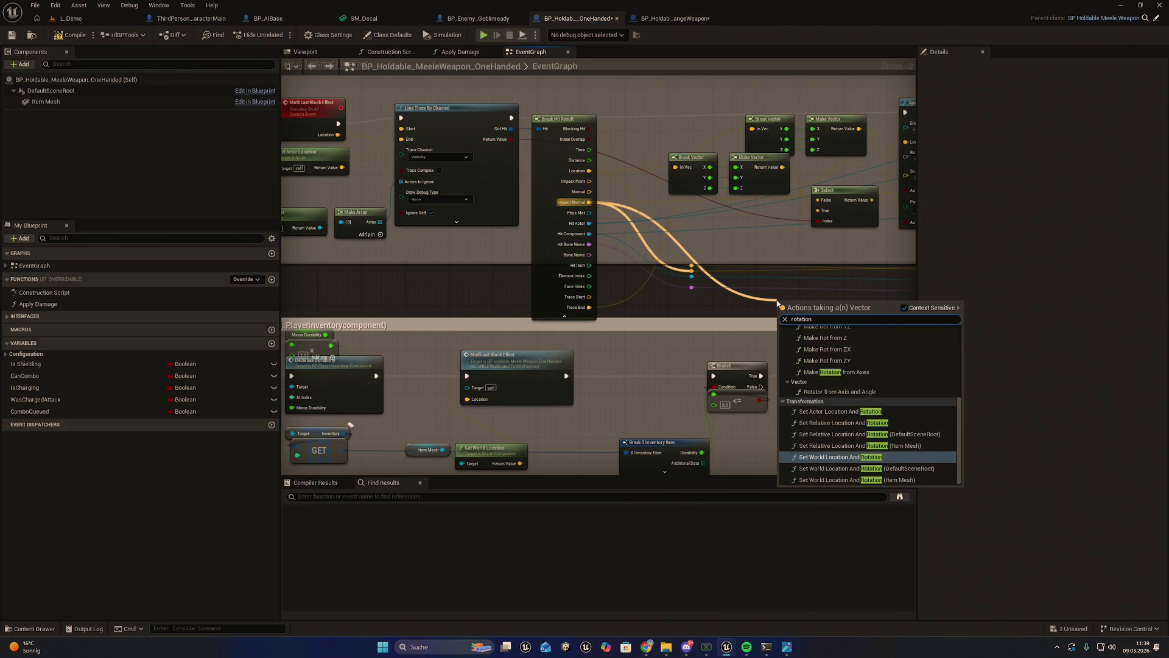
pyautogui.press('Up')
pyautogui.press('Up')
pyautogui.write('fro')
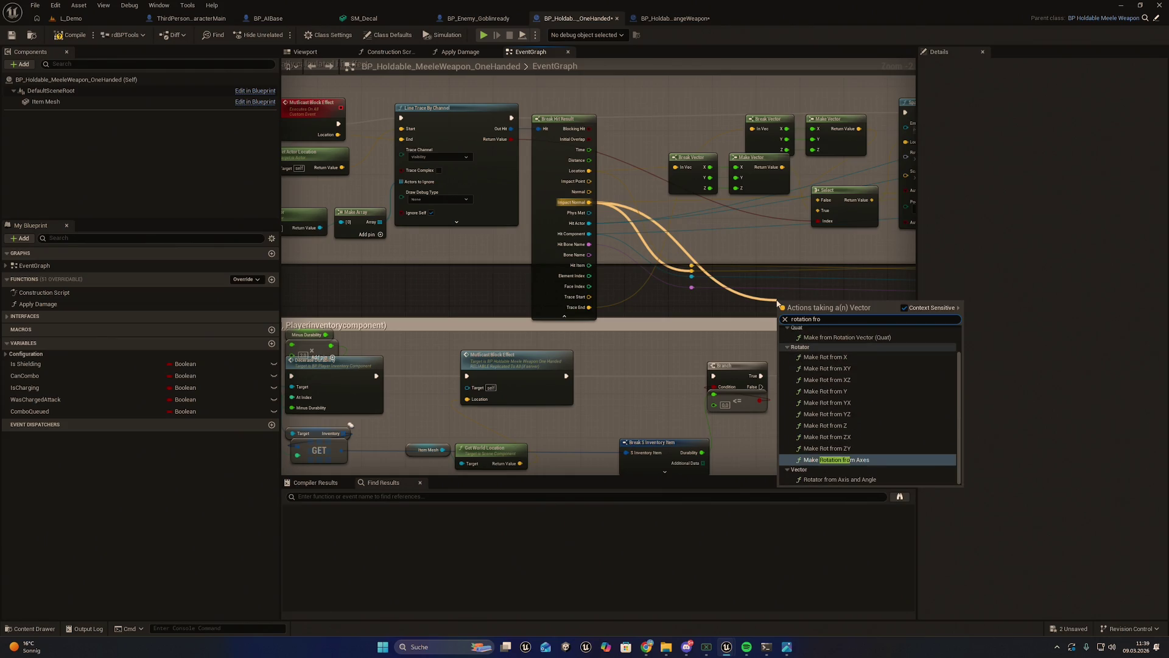
pyautogui.write('m ve')
pyautogui.press('Return')
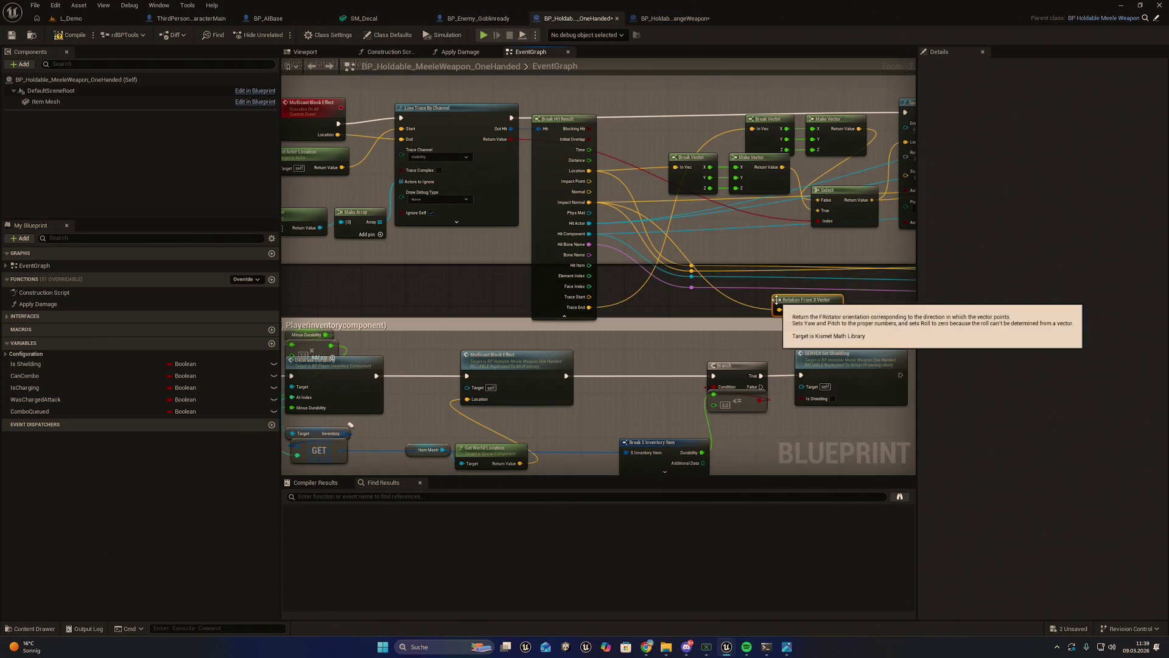
pyautogui.moveTo(834, 310)
pyautogui.mouseDown()
pyautogui.moveTo(1159, 290)
pyautogui.moveTo(874, 256)
pyautogui.moveTo(861, 235)
pyautogui.moveTo(716, 347)
pyautogui.moveTo(735, 393)
pyautogui.moveTo(644, 319)
pyautogui.moveTo(749, 332)
pyautogui.moveTo(503, 308)
pyautogui.mouseUp()
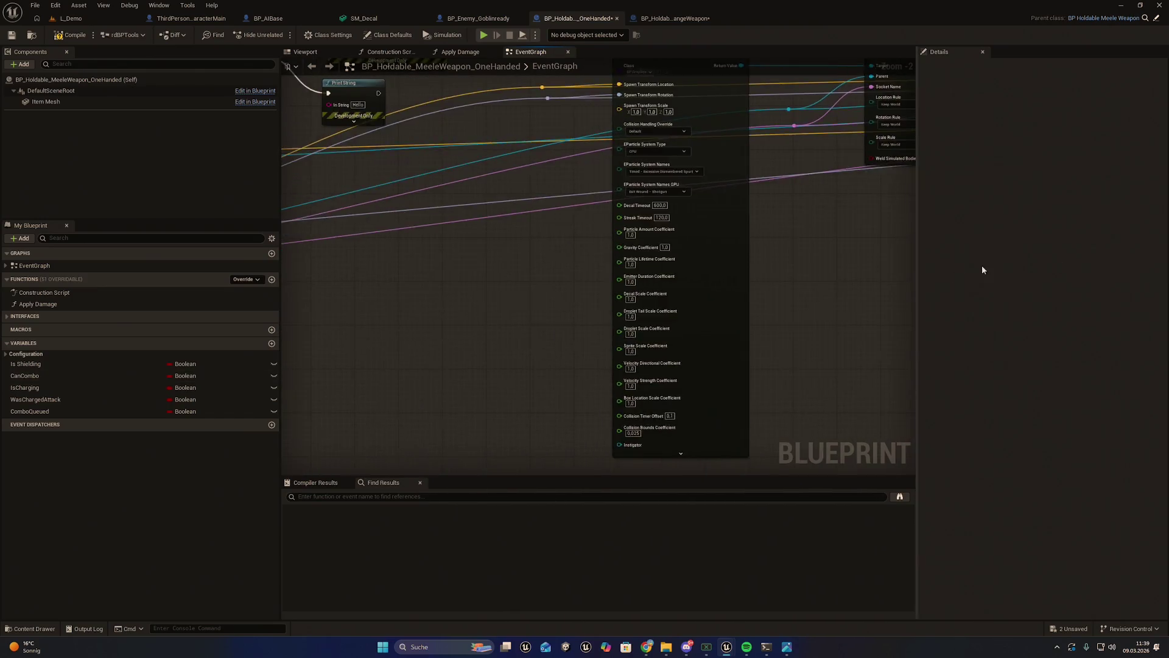
# Step: Set the Rotation From X Vector node beside Spawn Decal Attached to drive its Rotation, then Save All
pyautogui.scroll(-5, 399, 363)
pyautogui.scroll(3, 600, 346)
pyautogui.scroll(-2, 616, 312)
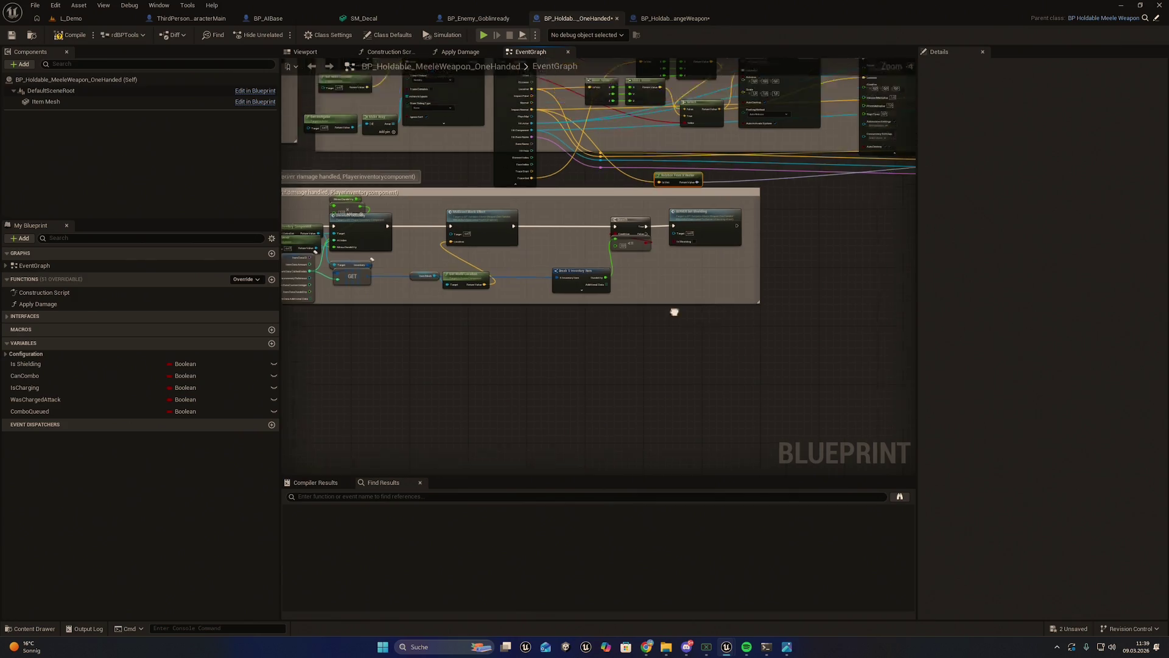
pyautogui.scroll(2, 673, 313)
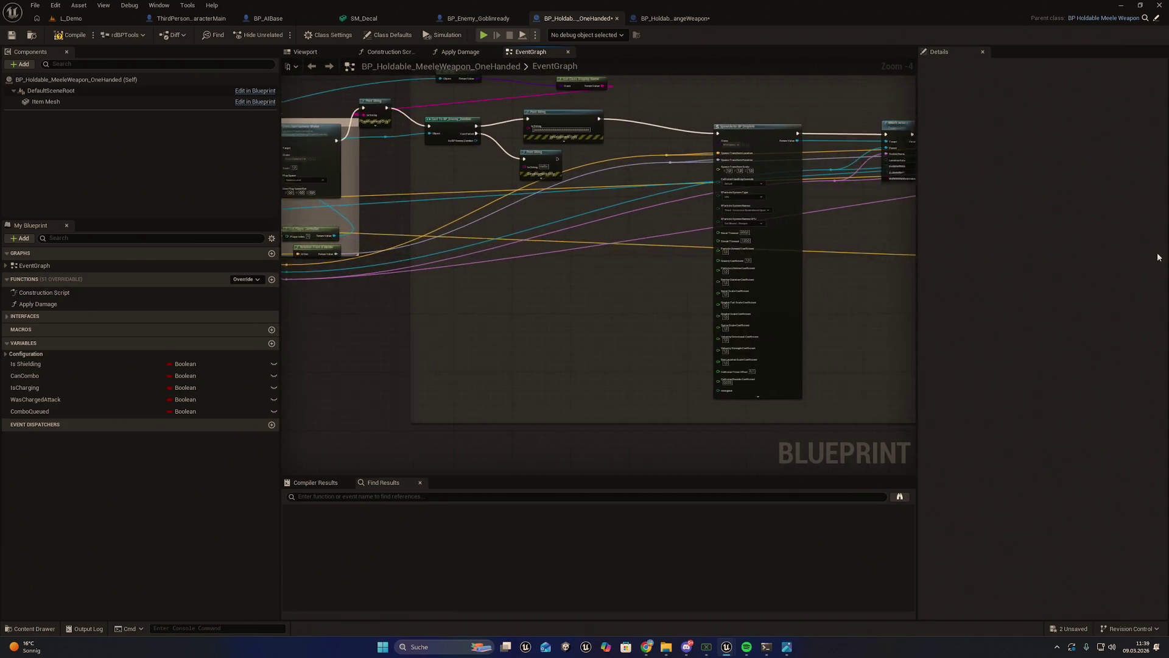
pyautogui.click(839, 231)
pyautogui.moveTo(839, 231)
pyautogui.mouseDown()
pyautogui.moveTo(752, 201)
pyautogui.moveTo(815, 229)
pyautogui.moveTo(804, 220)
pyautogui.mouseUp()
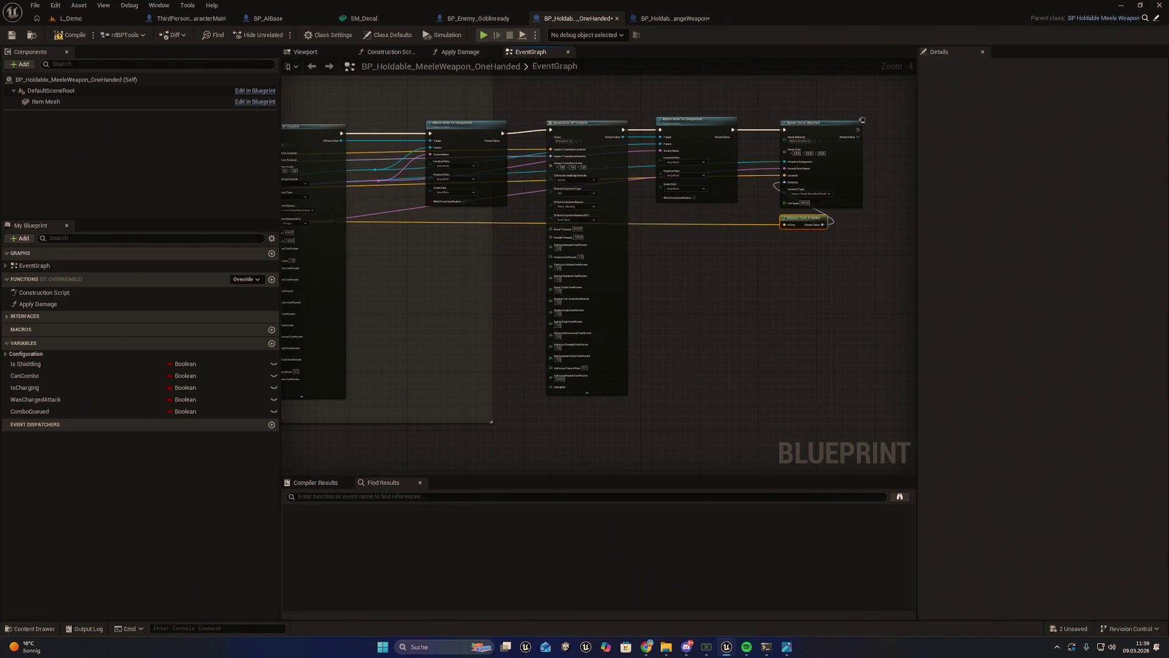
pyautogui.click(41, 9)
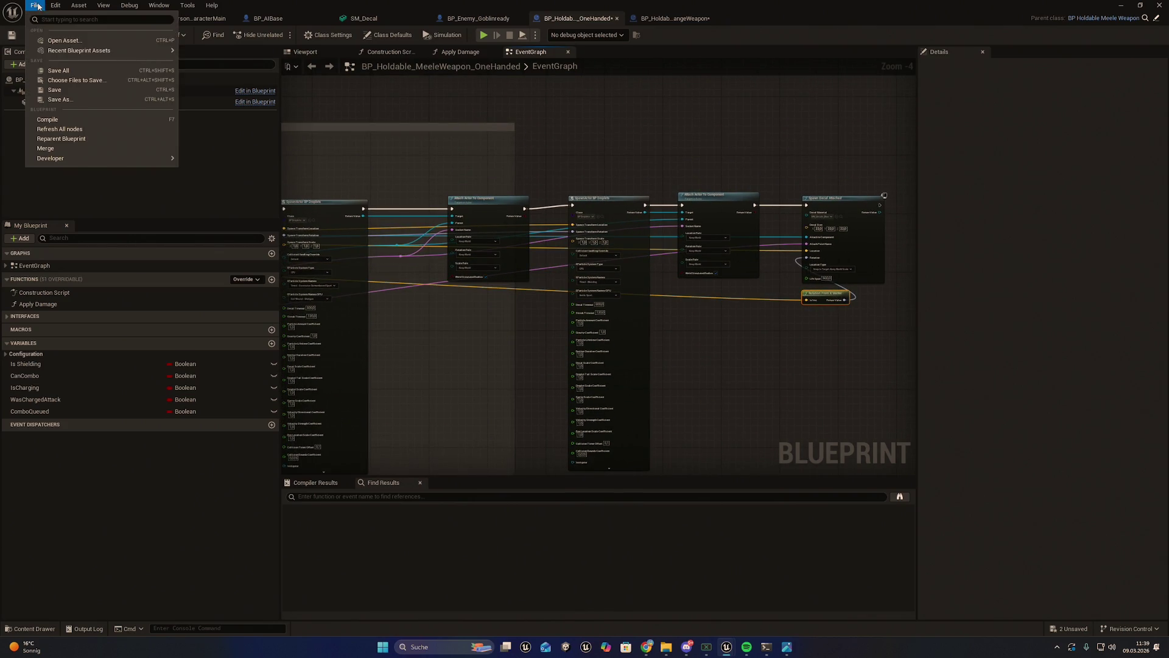
pyautogui.click(57, 73)
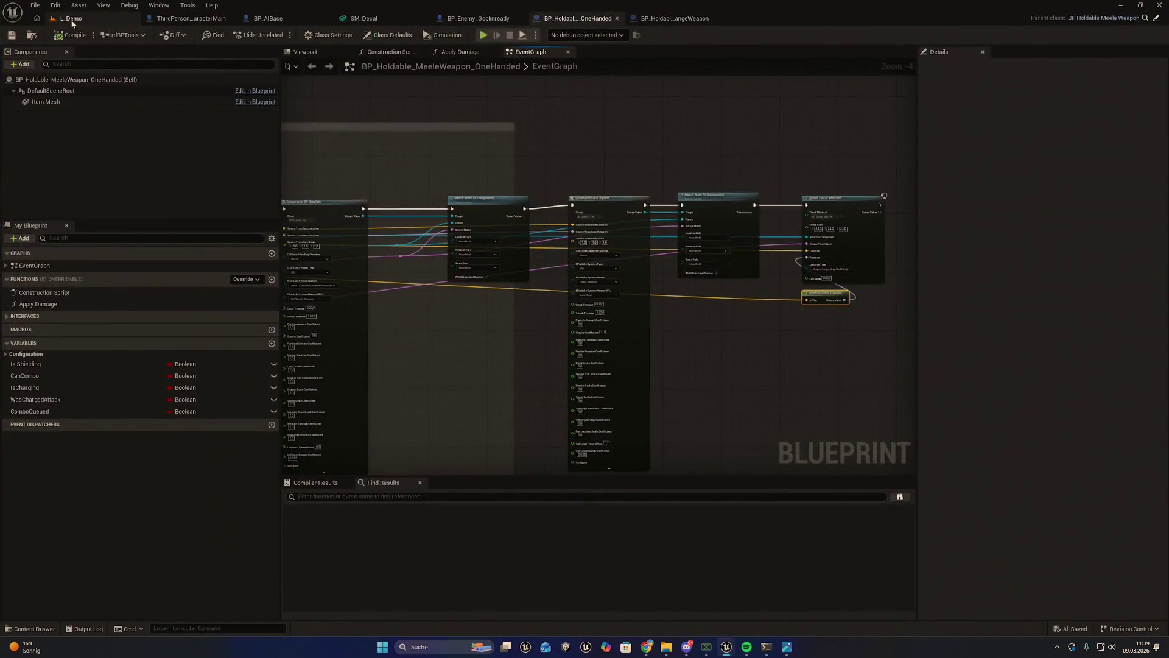
# Step: Playtest L_Demo for the melee decals, then bring up the Ctrl+Alt+Del security screen
pyautogui.click(71, 18)
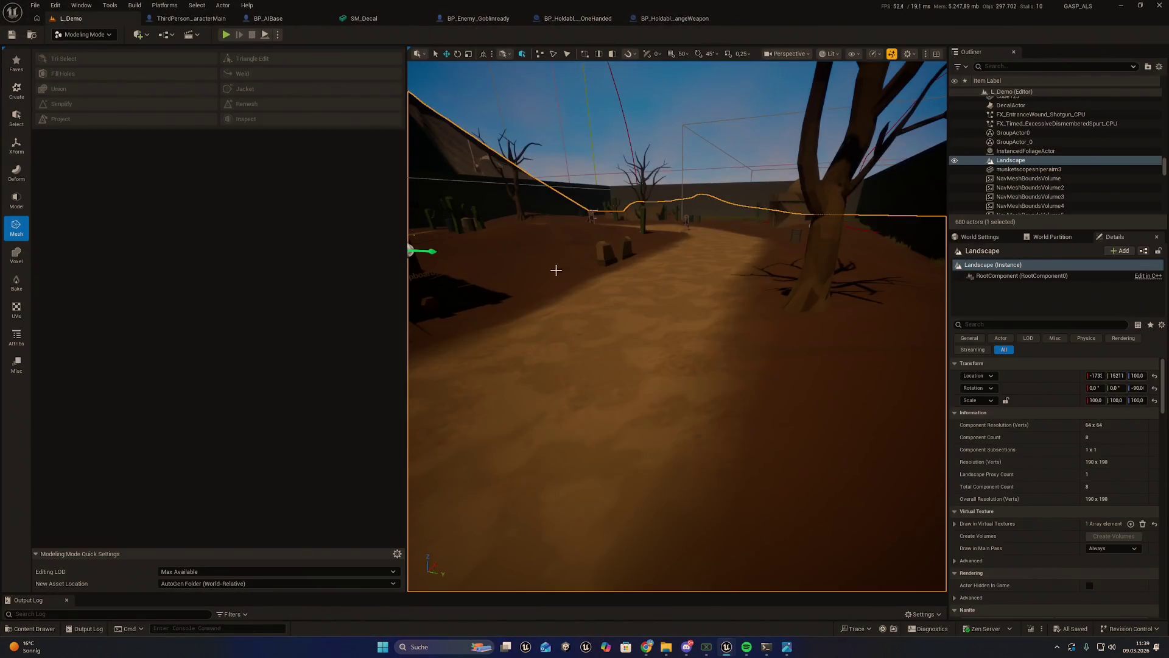
pyautogui.click(226, 34)
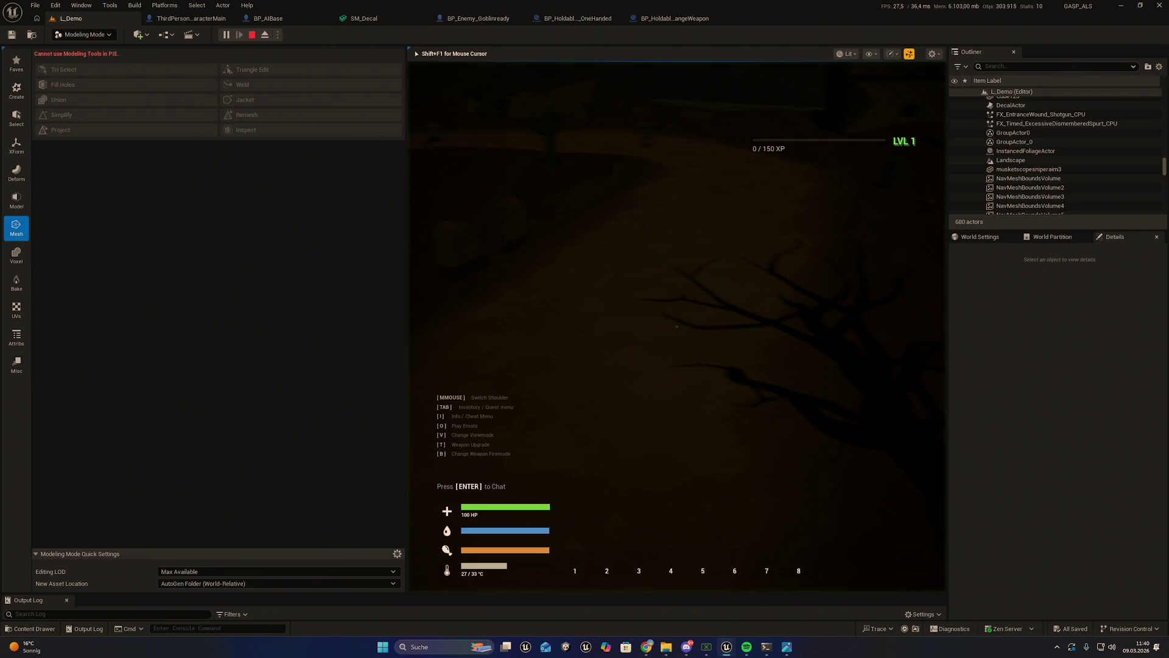
pyautogui.hotkey('ctrl', 'alt', 'Delete')
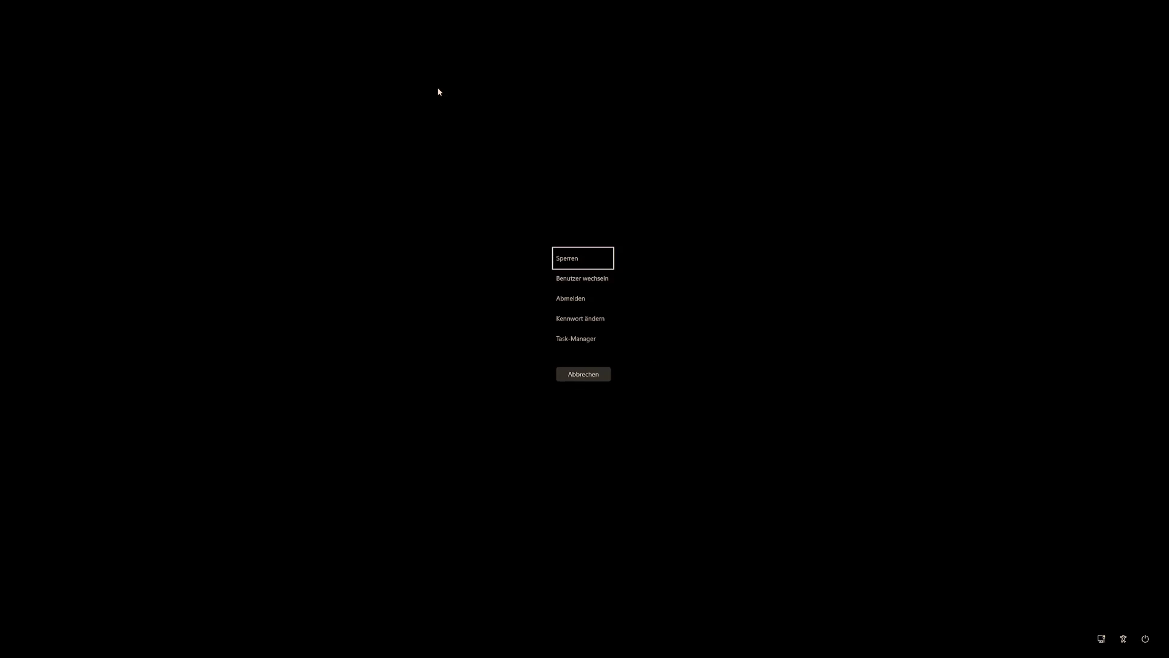
# Step: Close all Unreal Engine windows from the taskbar icon's context menu
pyautogui.click(579, 339)
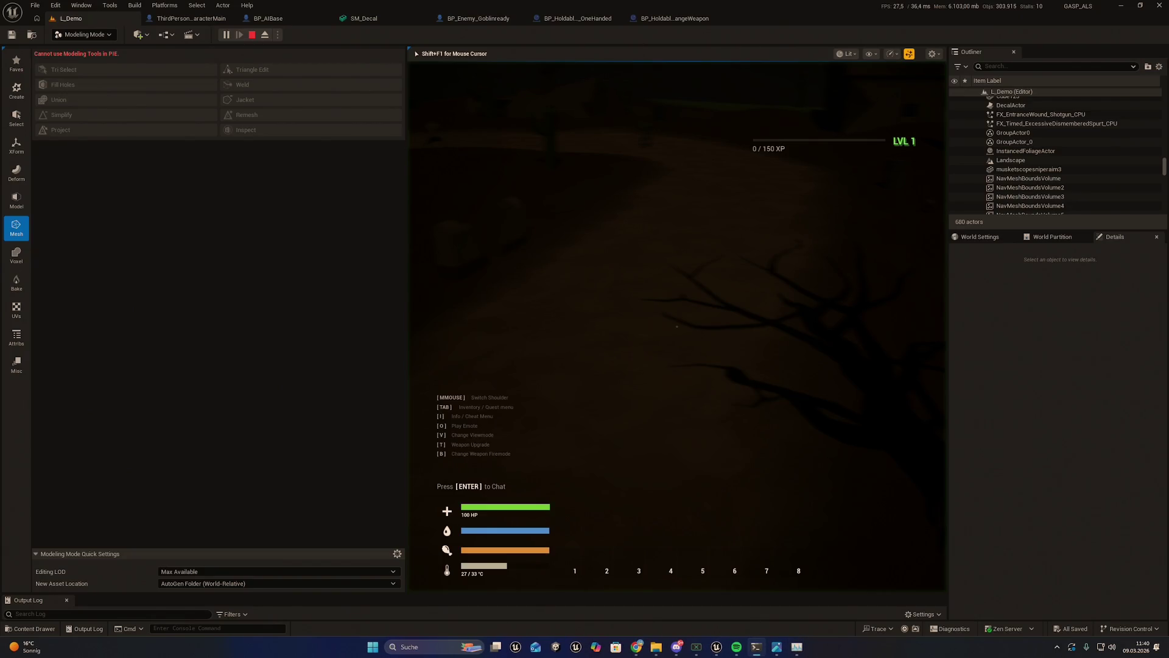
pyautogui.hotkey('alt', 'Tab')
pyautogui.hotkey('alt', 'Tab')
pyautogui.press('super')
pyautogui.rightClick(716, 646)
pyautogui.click(719, 622)
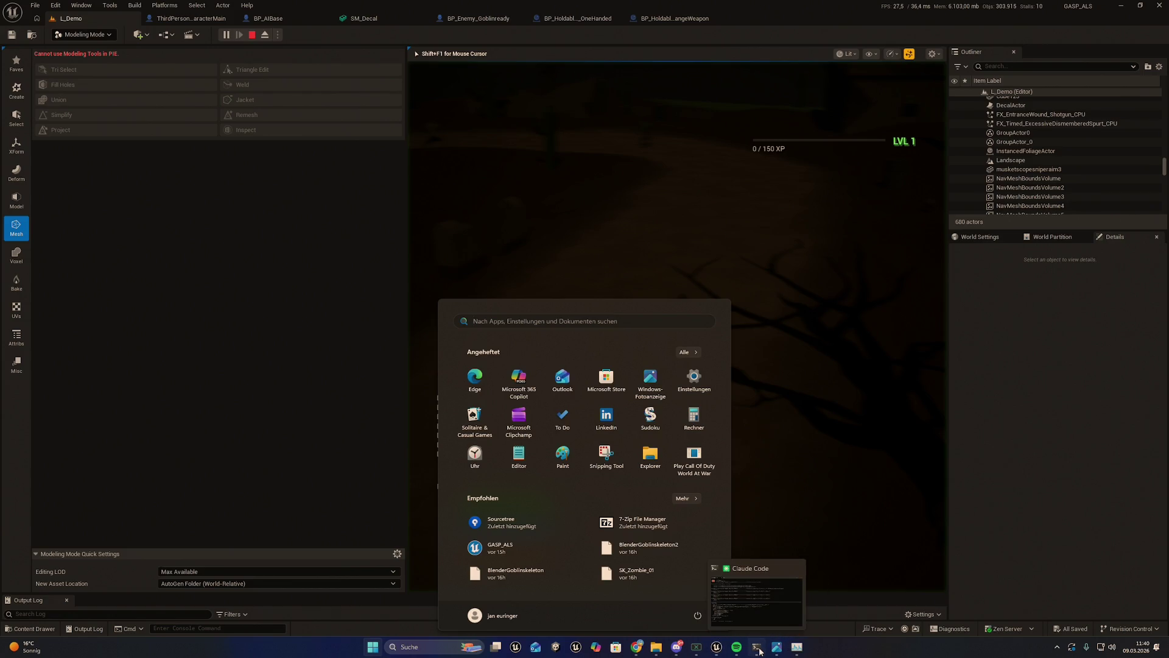
# Step: Dismiss the Start menu and bring up the Bildschirmfotos File Explorer window
pyautogui.click(757, 648)
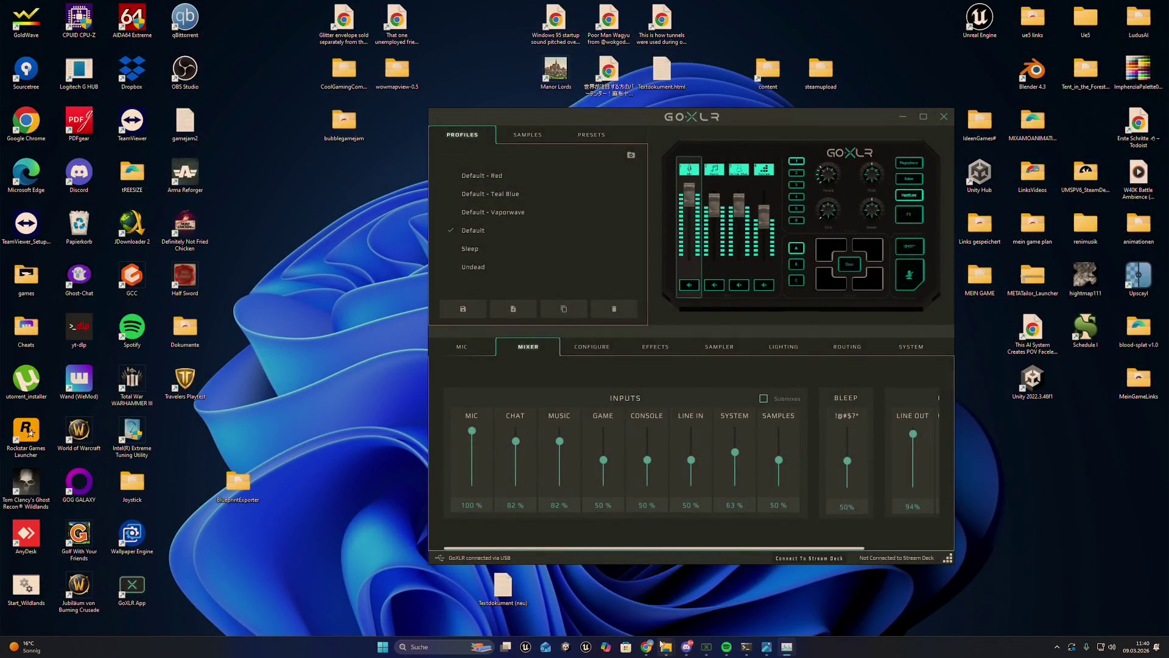
pyautogui.moveTo(665, 642)
pyautogui.moveTo(694, 600)
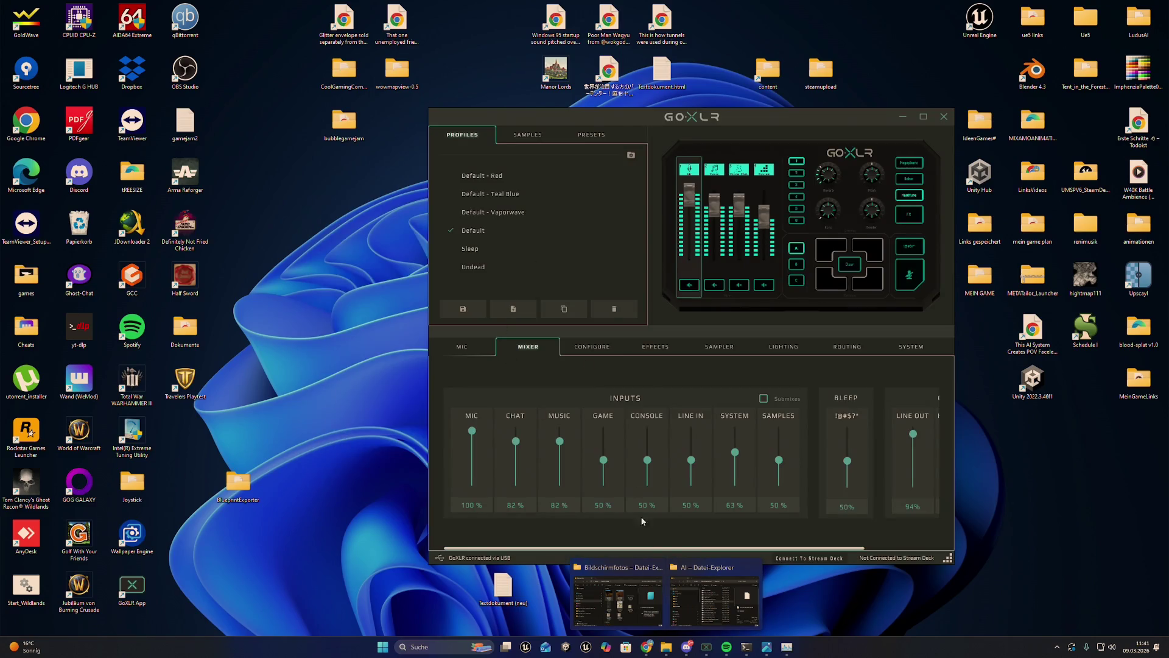
pyautogui.click(618, 600)
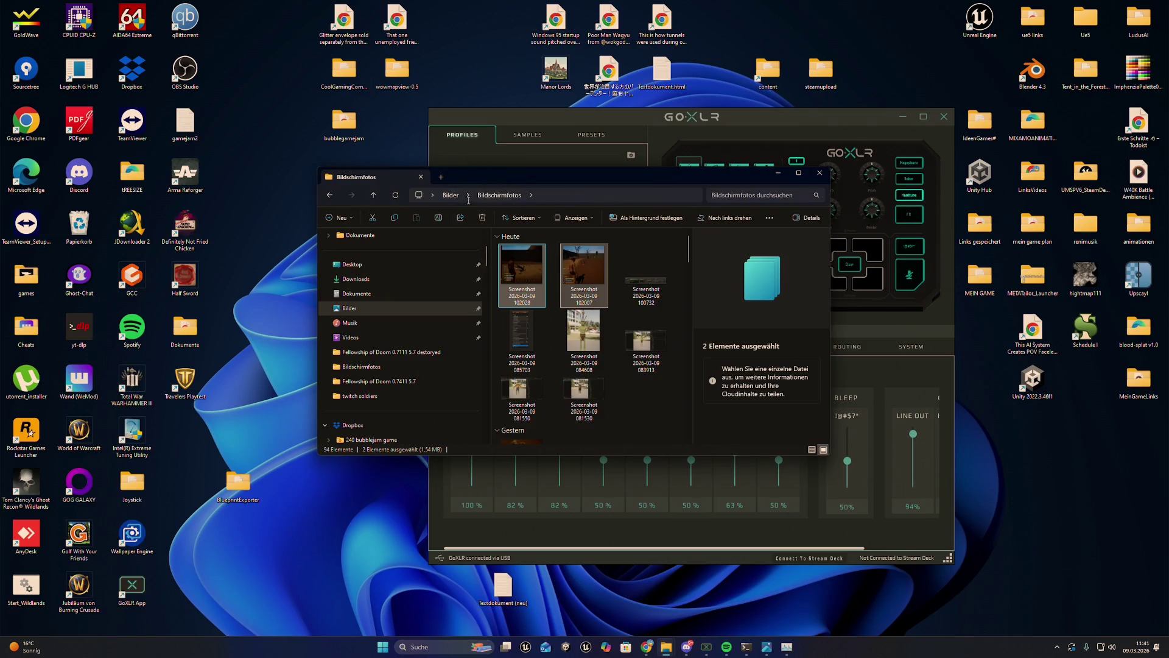
# Step: In a new Explorer tab, go to Travelers > Fellowship of Doom 0.7411 5.7 and open GASP_ALS
pyautogui.click(441, 177)
pyautogui.scroll(1, 413, 365)
pyautogui.click(415, 323)
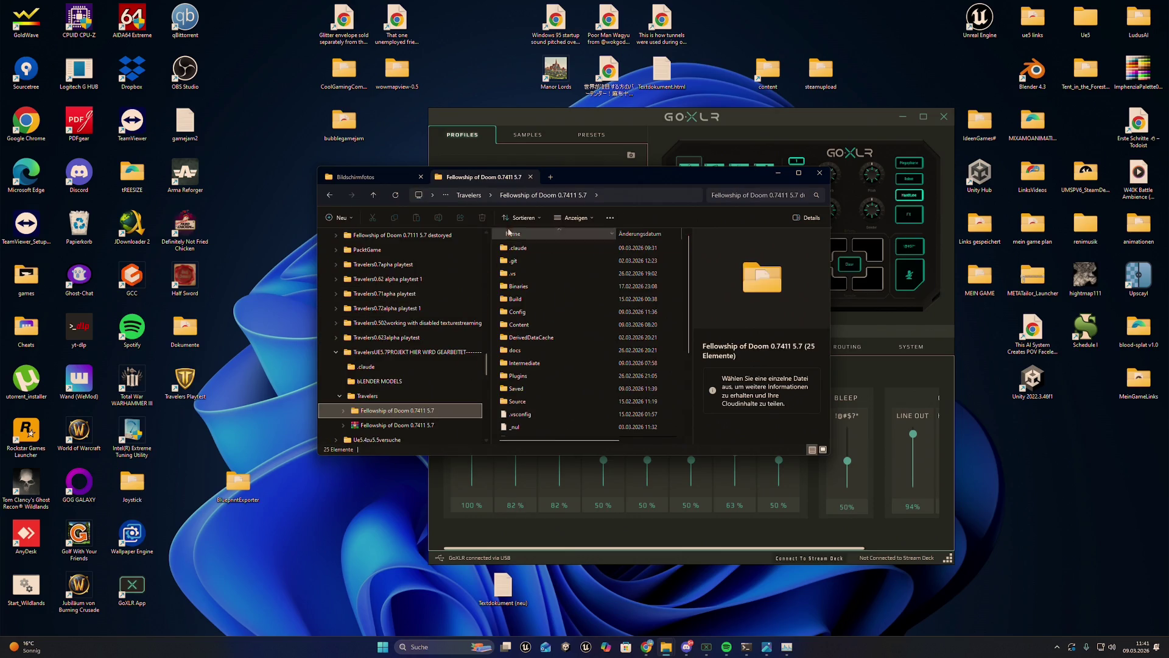
pyautogui.click(469, 195)
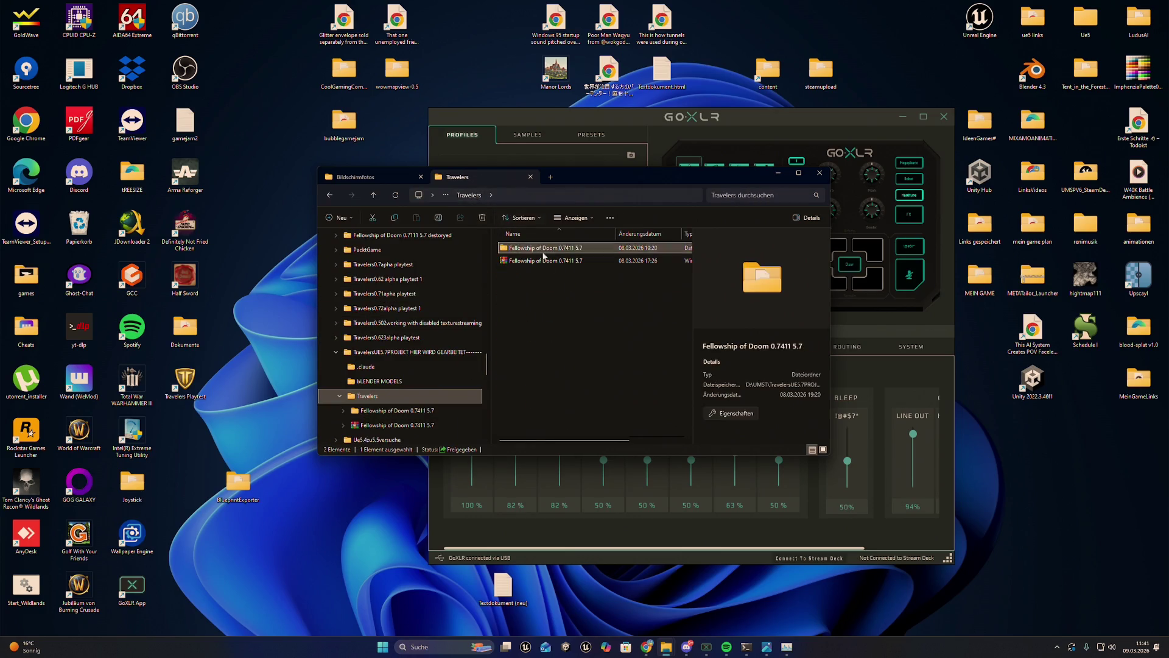
pyautogui.doubleClick(538, 250)
pyautogui.scroll(-1, 522, 341)
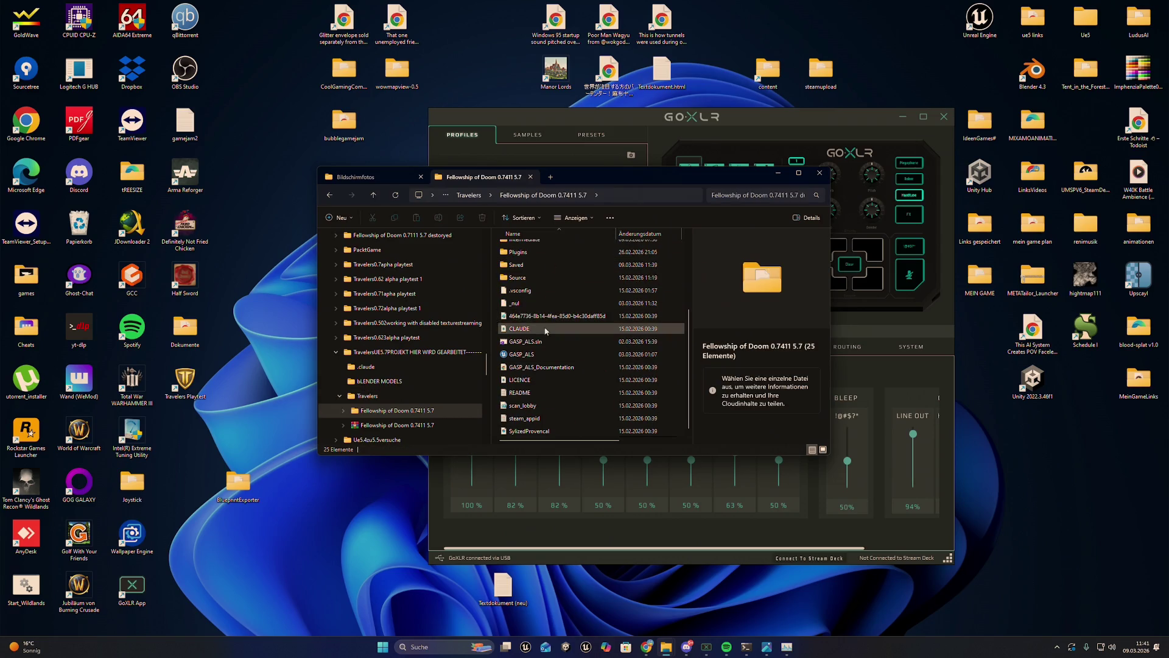
pyautogui.click(522, 356)
pyautogui.doubleClick(523, 357)
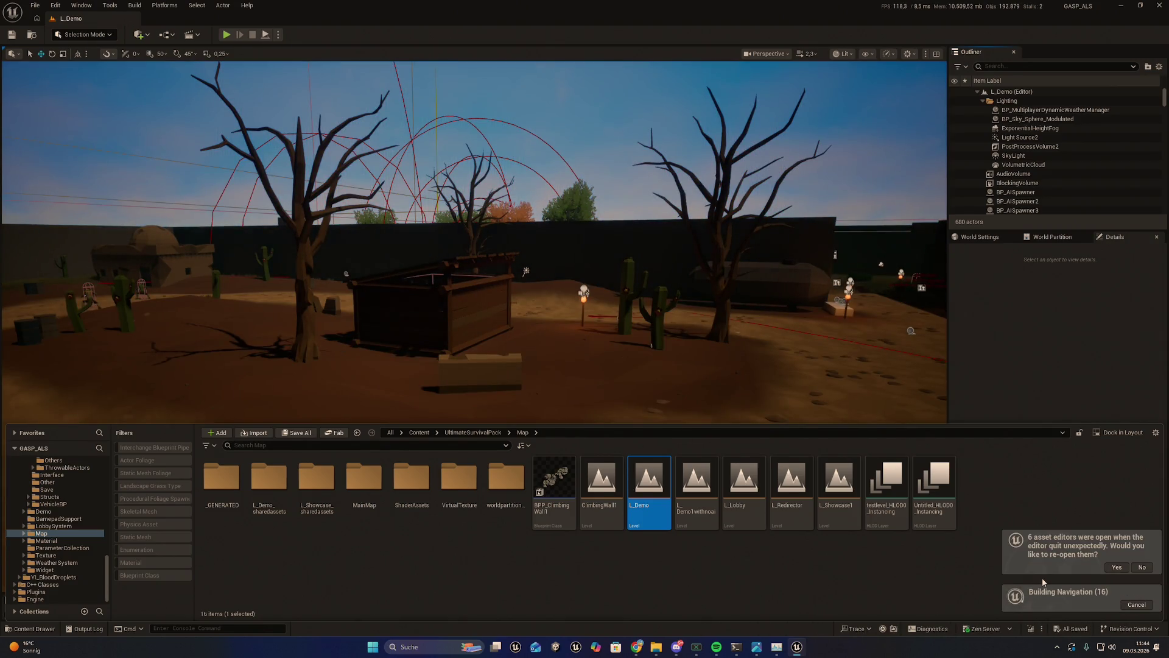
# Step: Fly the viewport camera, start playing L_Demo, and give the character a Sword from the cheat menu
pyautogui.moveTo(913, 304)
pyautogui.mouseDown()
pyautogui.moveTo(730, 316)
pyautogui.moveTo(791, 311)
pyautogui.moveTo(761, 305)
pyautogui.mouseUp()
pyautogui.moveTo(475, 326)
pyautogui.mouseDown()
pyautogui.moveTo(389, 323)
pyautogui.moveTo(438, 322)
pyautogui.moveTo(465, 194)
pyautogui.mouseUp()
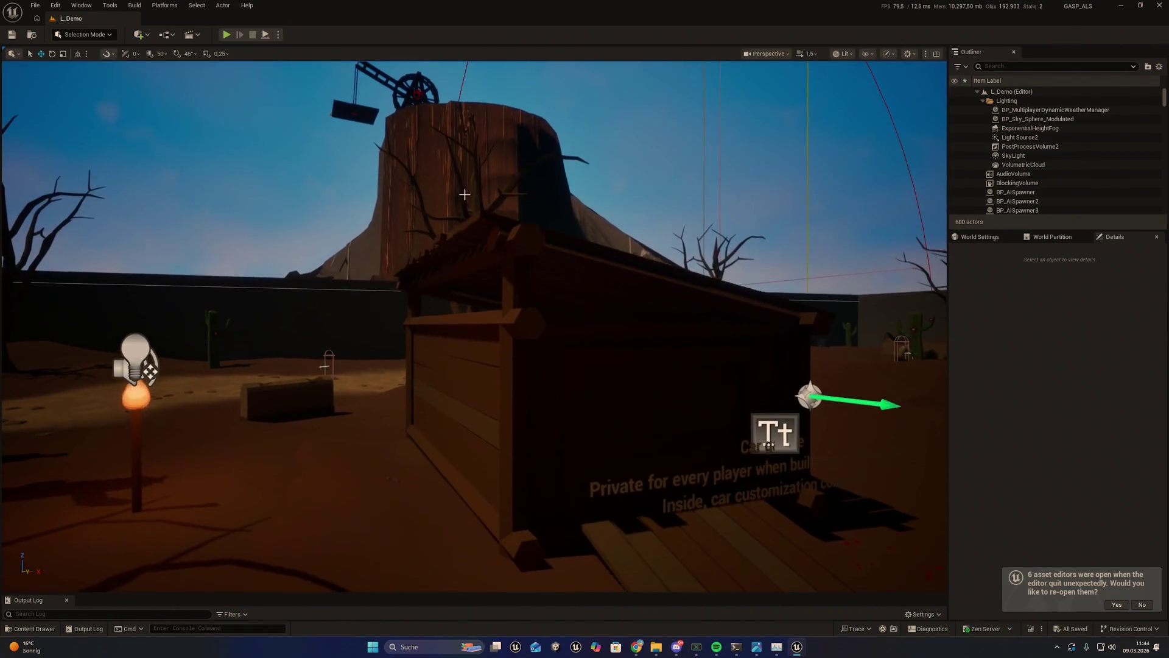
pyautogui.click(226, 35)
pyautogui.press('i')
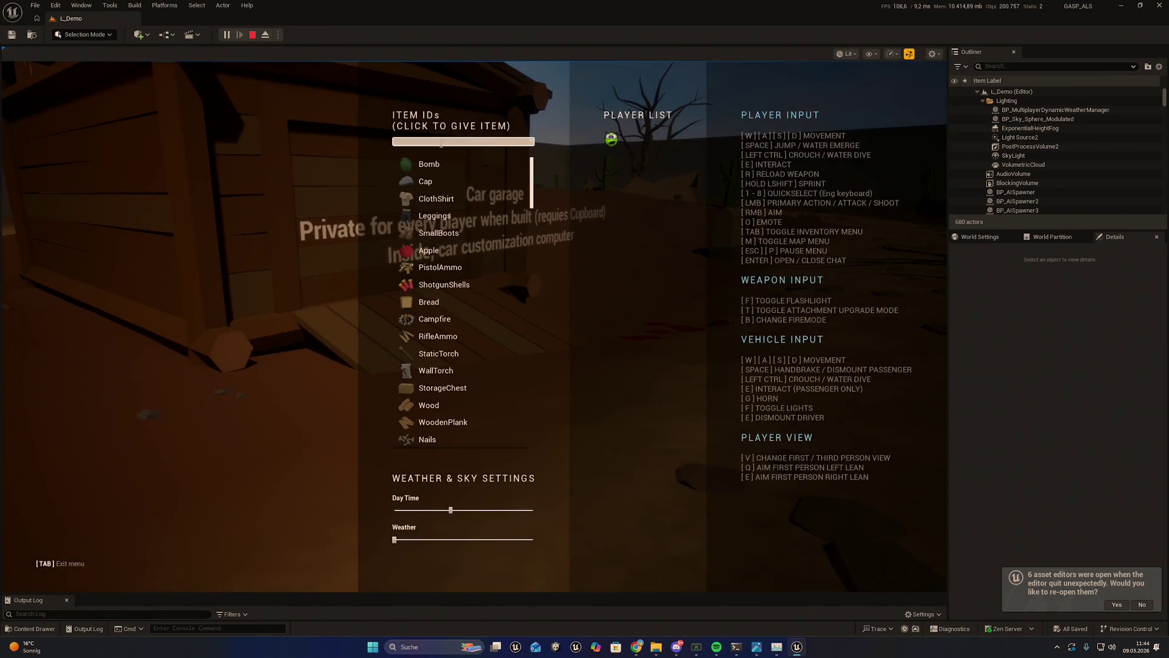
pyautogui.click(430, 163)
# Step: Take the sword, run down the path, and kill the two zombies with sword strikes
pyautogui.press('Tab')
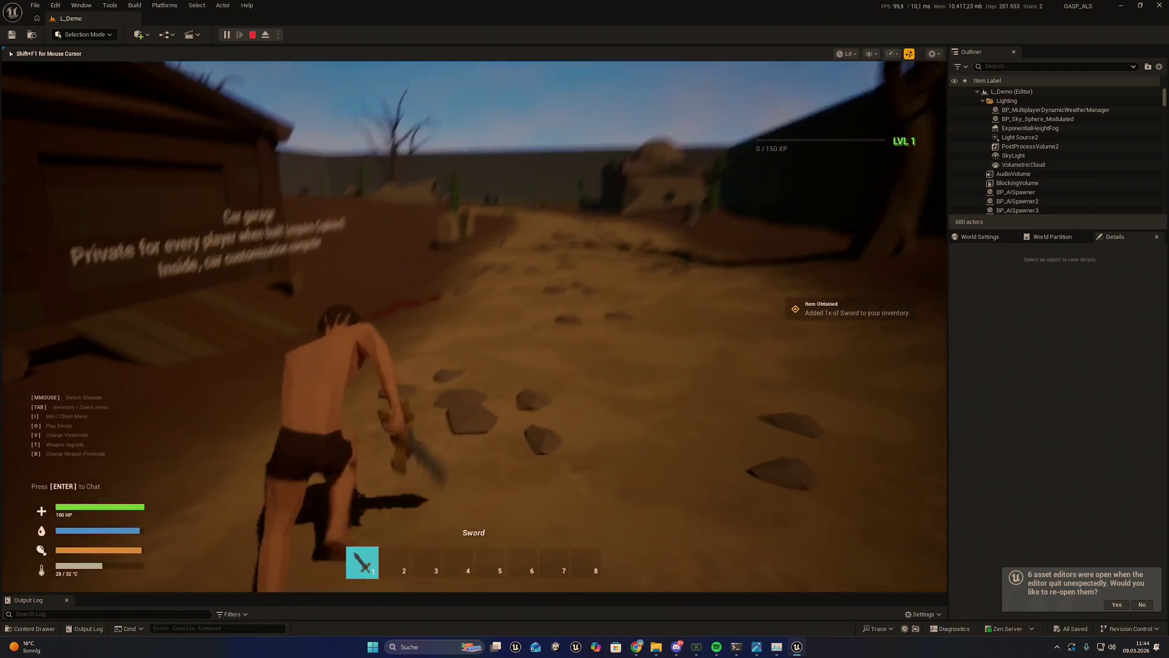
pyautogui.press('w')
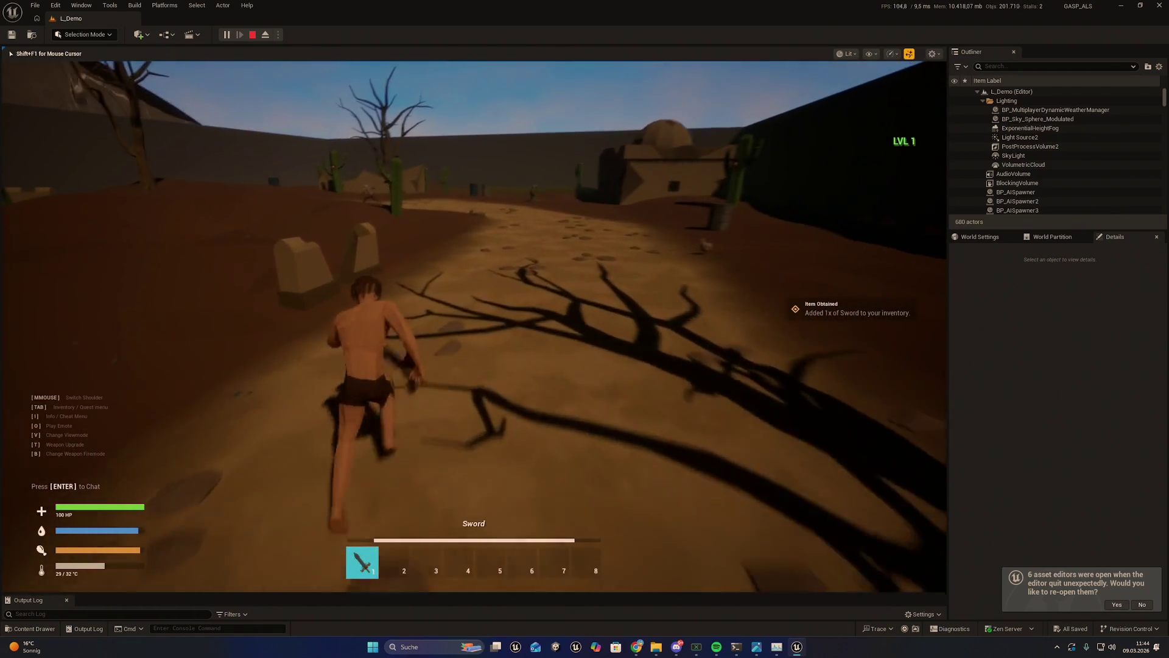
pyautogui.press('w')
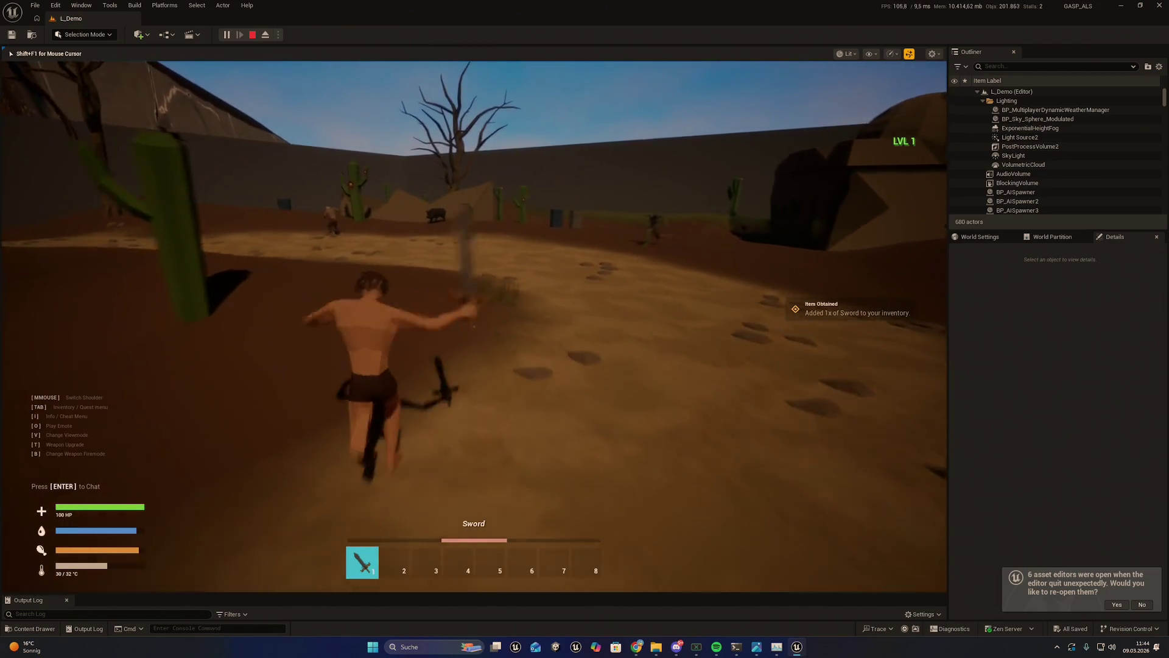
pyautogui.press('w')
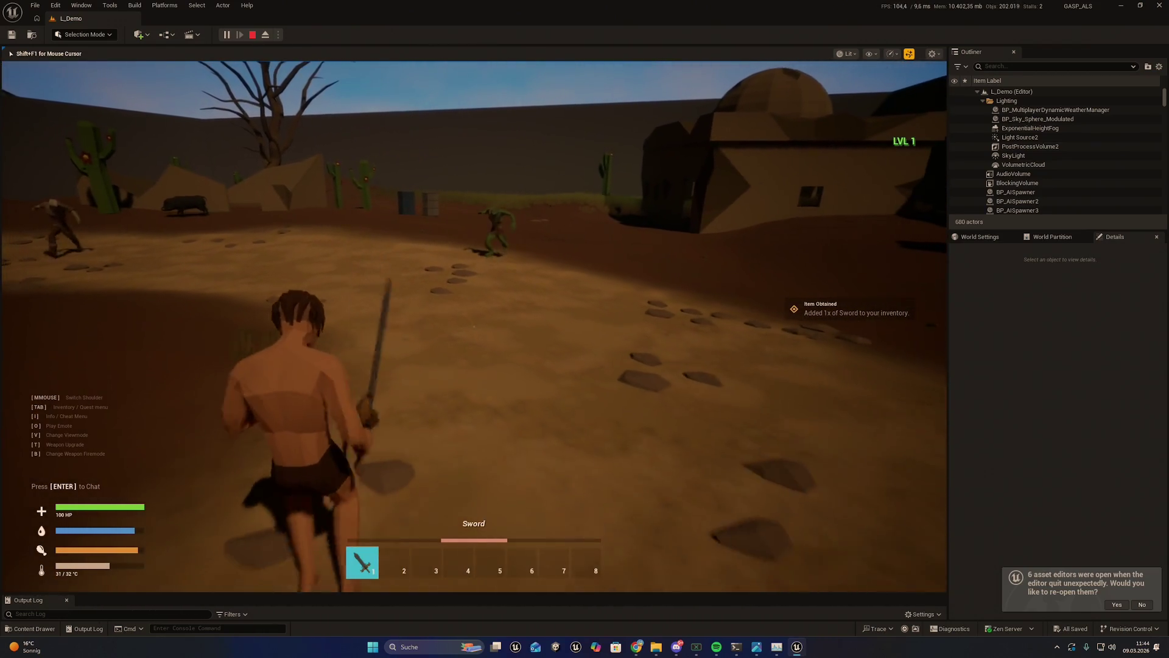
pyautogui.press('w')
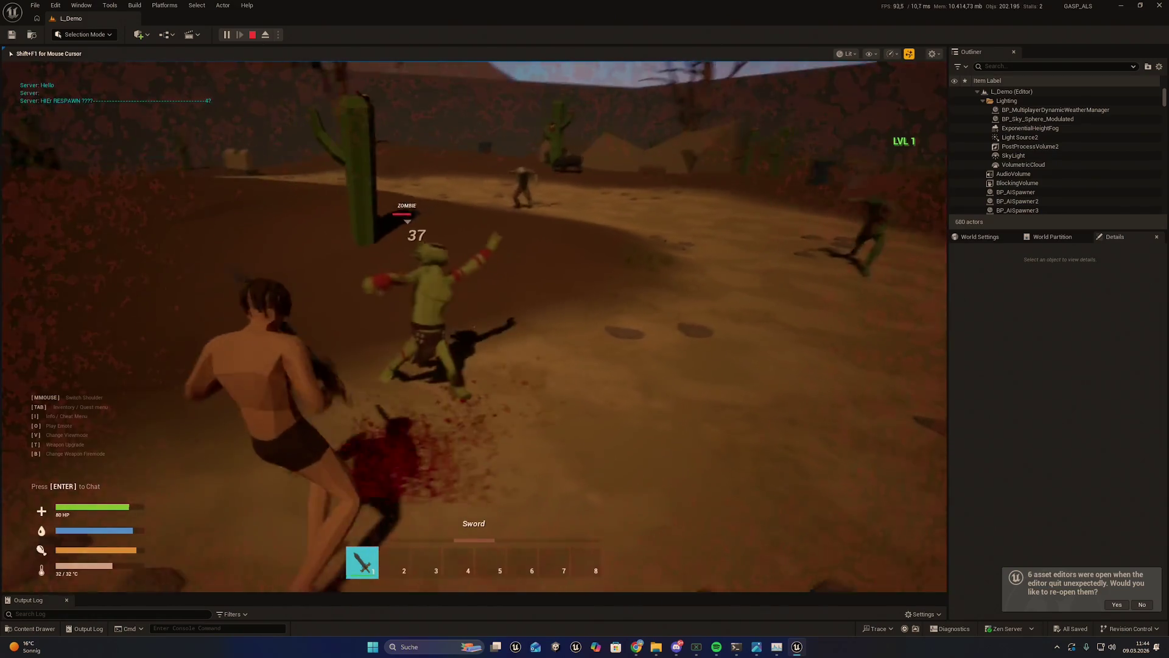
pyautogui.press('w')
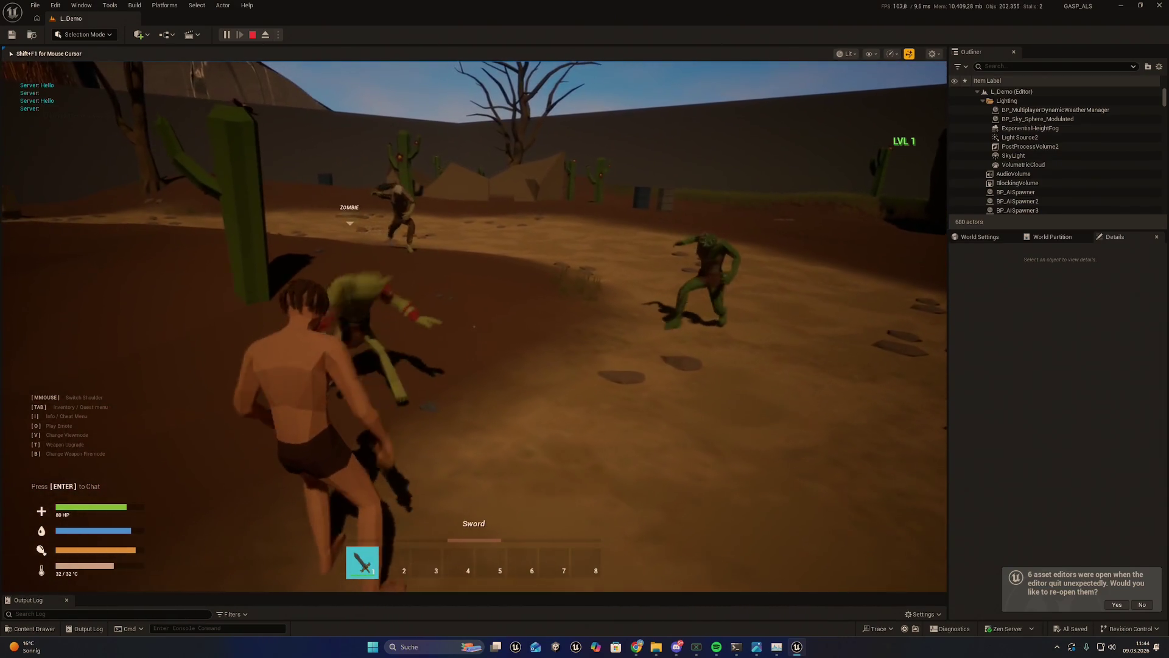
pyautogui.press('w')
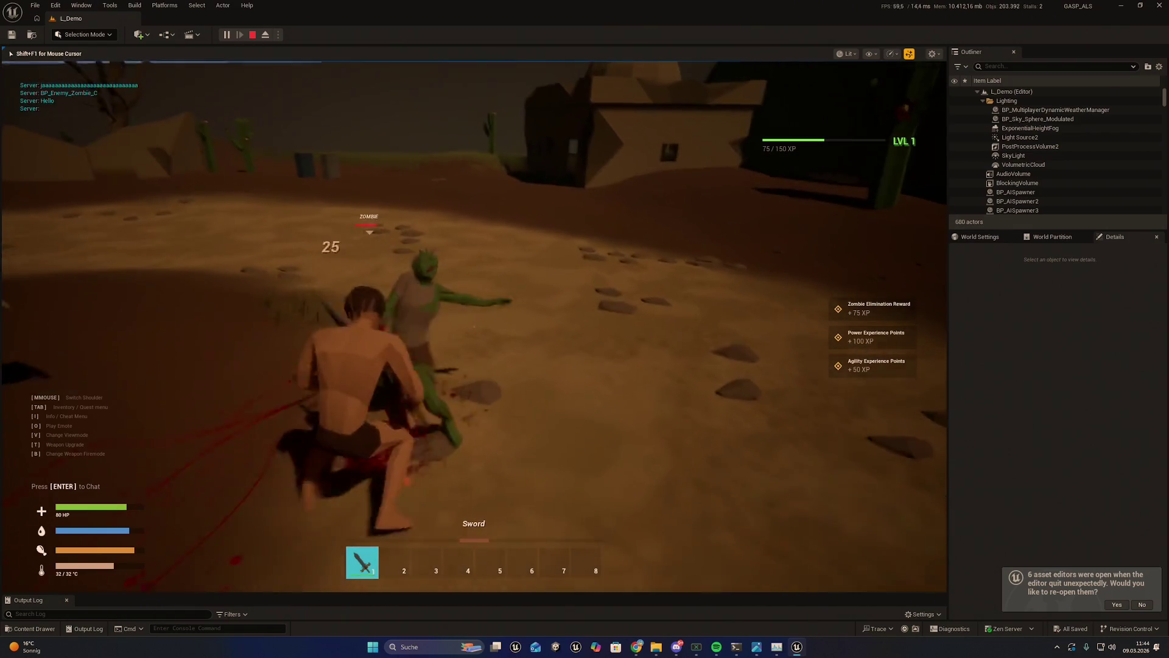
pyautogui.press('w')
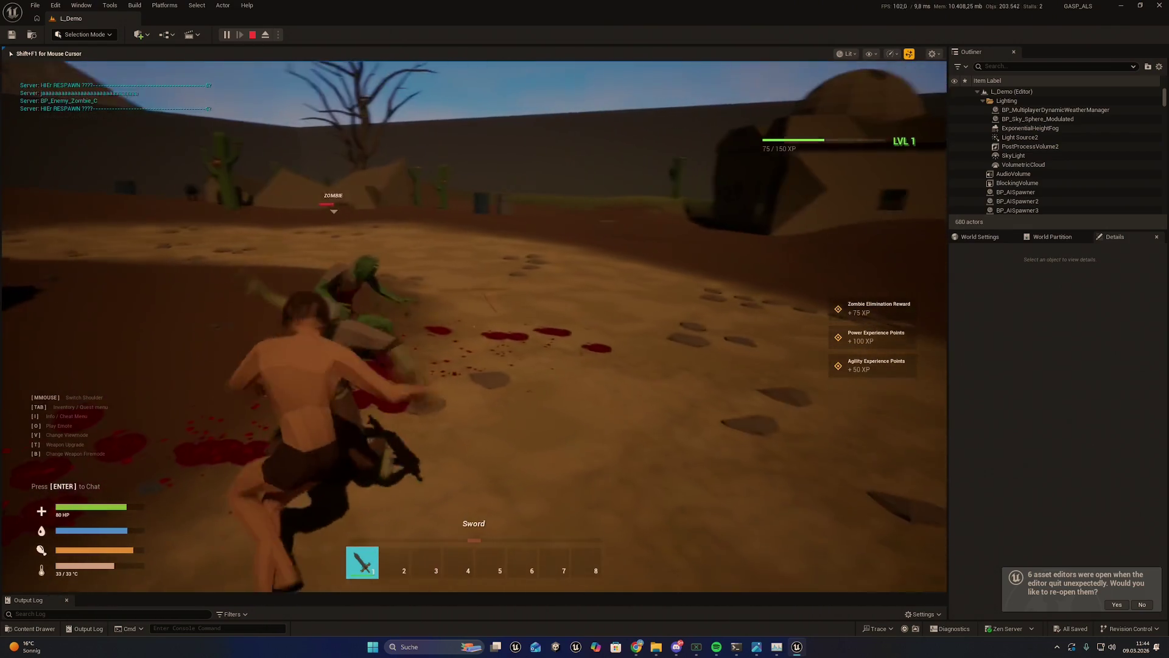
pyautogui.press('w')
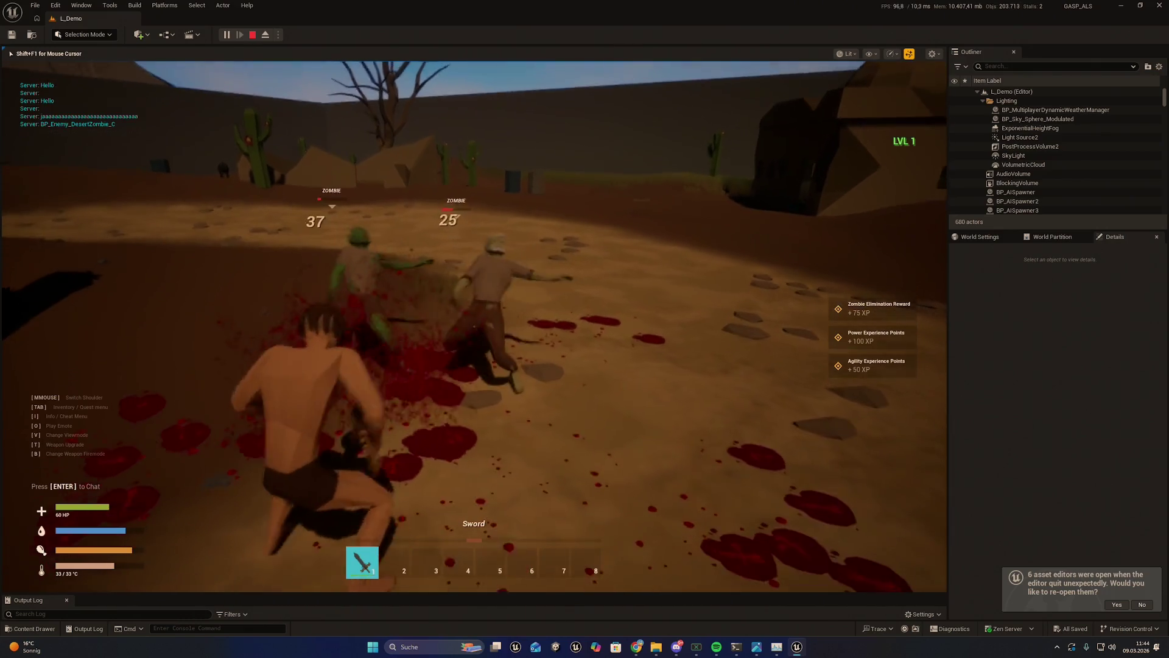
pyautogui.press('w')
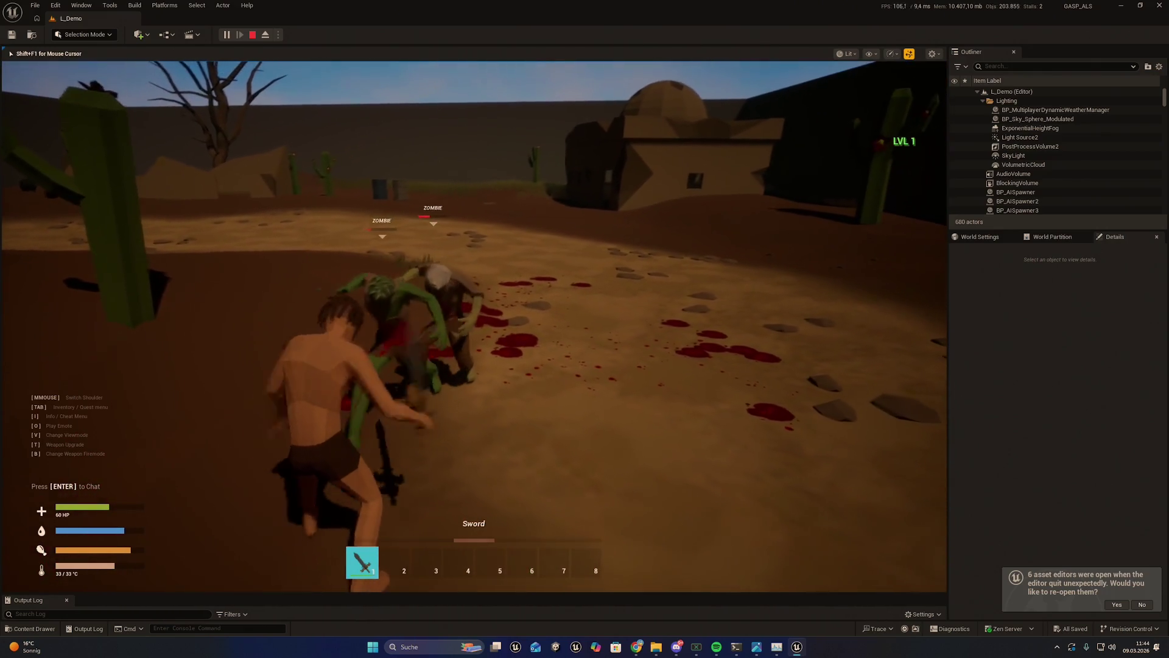
pyautogui.press('w')
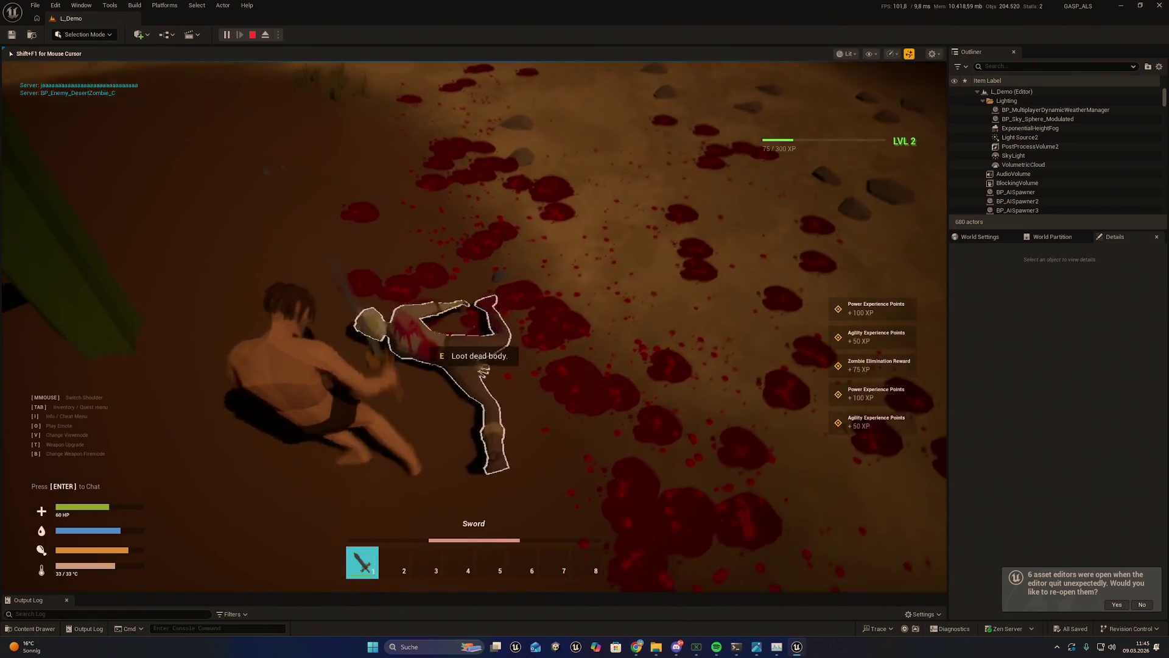
pyautogui.press('w')
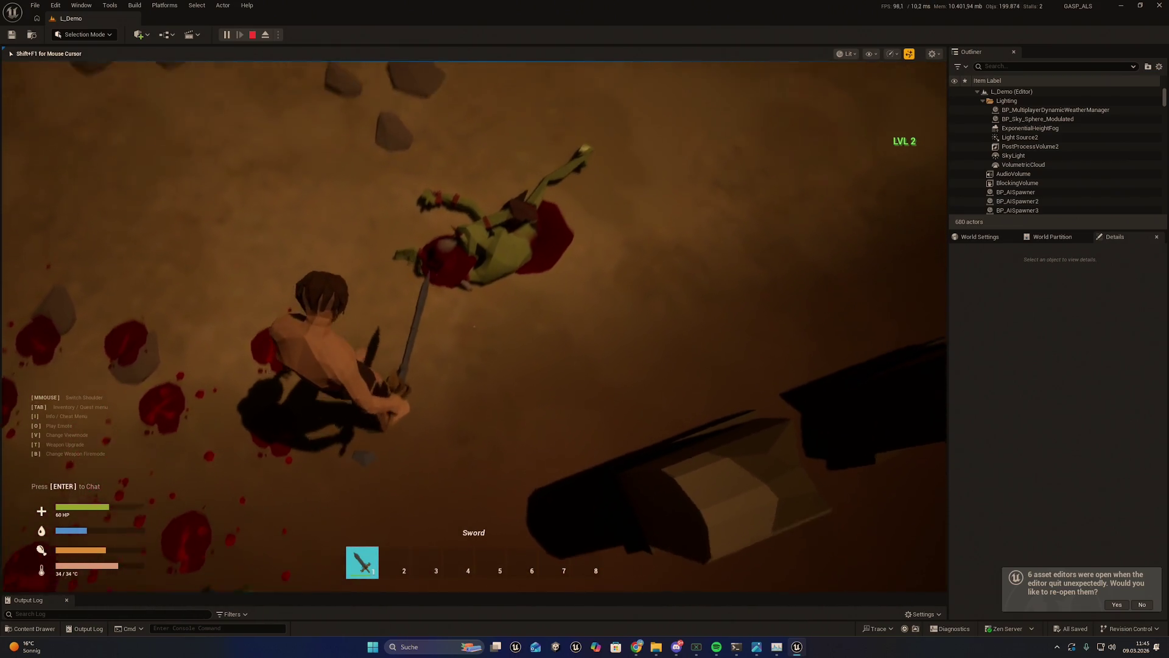
# Step: Open and close the inventory, then stop the play session with Esc
pyautogui.press('Tab')
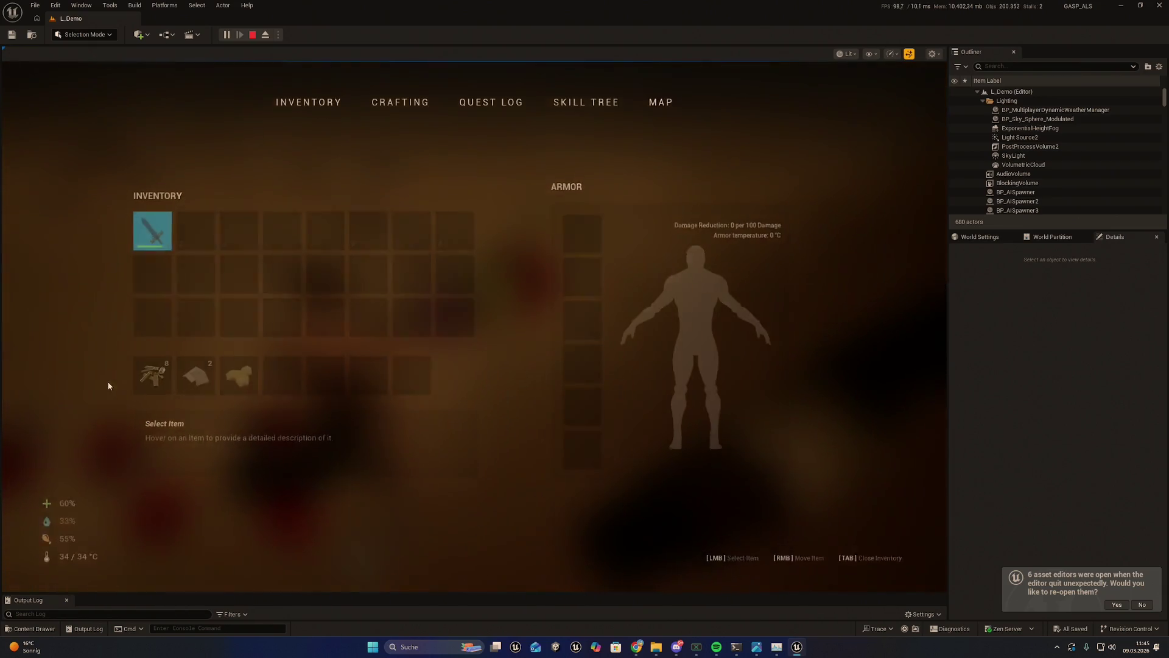
pyautogui.press('Tab')
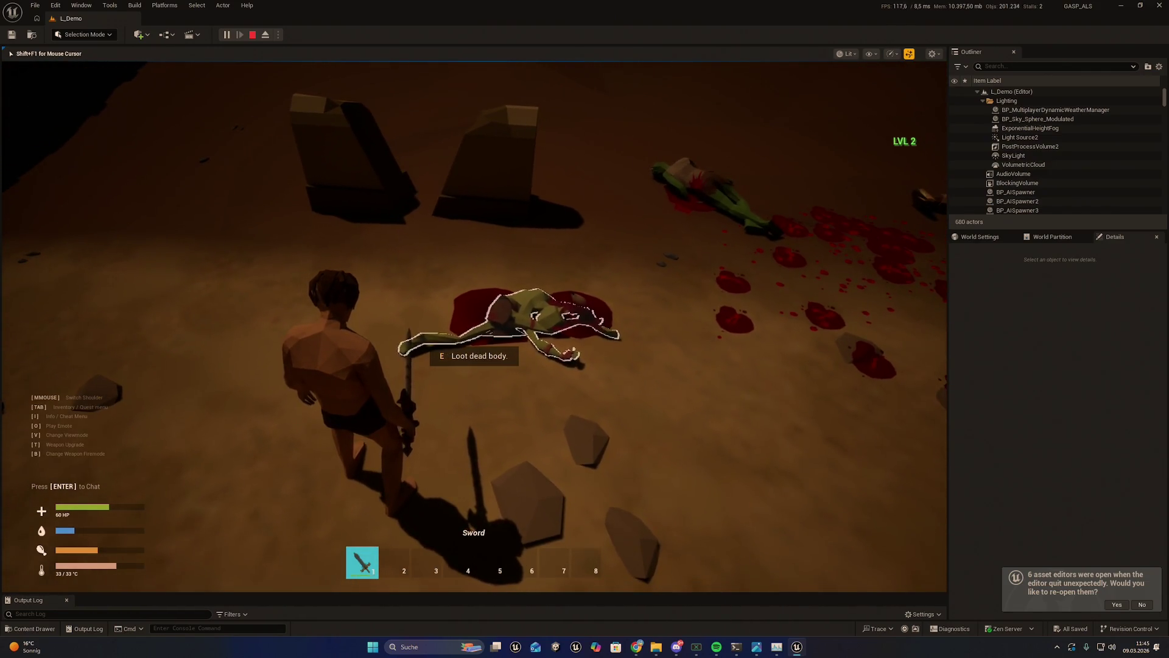
pyautogui.press('Escape')
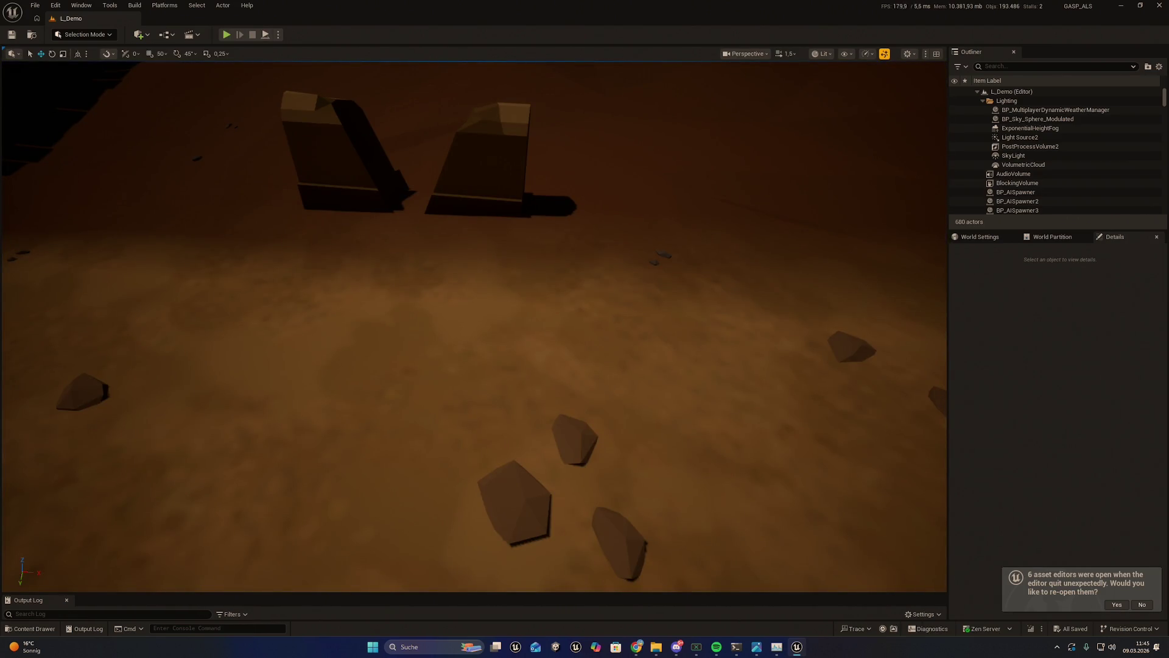
pyautogui.moveTo(475, 317); pyautogui.dragTo(475, 366)
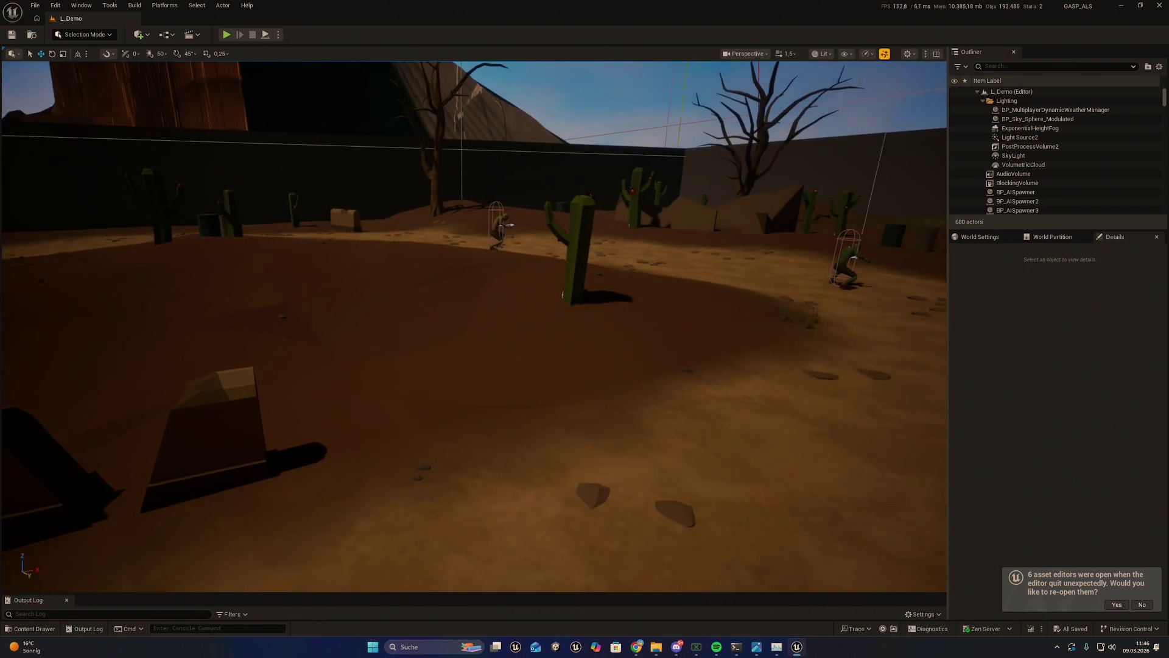
pyautogui.moveTo(623, 321); pyautogui.dragTo(536, 304)
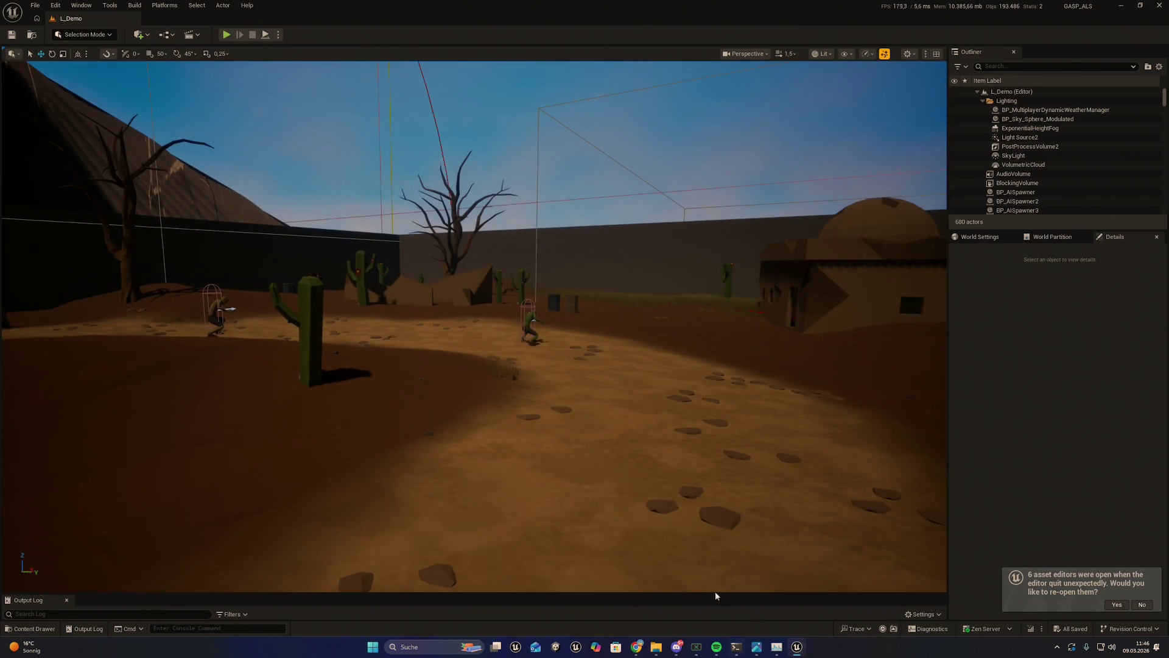
pyautogui.moveTo(569, 301)
pyautogui.mouseDown()
pyautogui.moveTo(455, 317)
pyautogui.moveTo(490, 308)
pyautogui.mouseUp()
pyautogui.hotkey('ctrl', 'space')
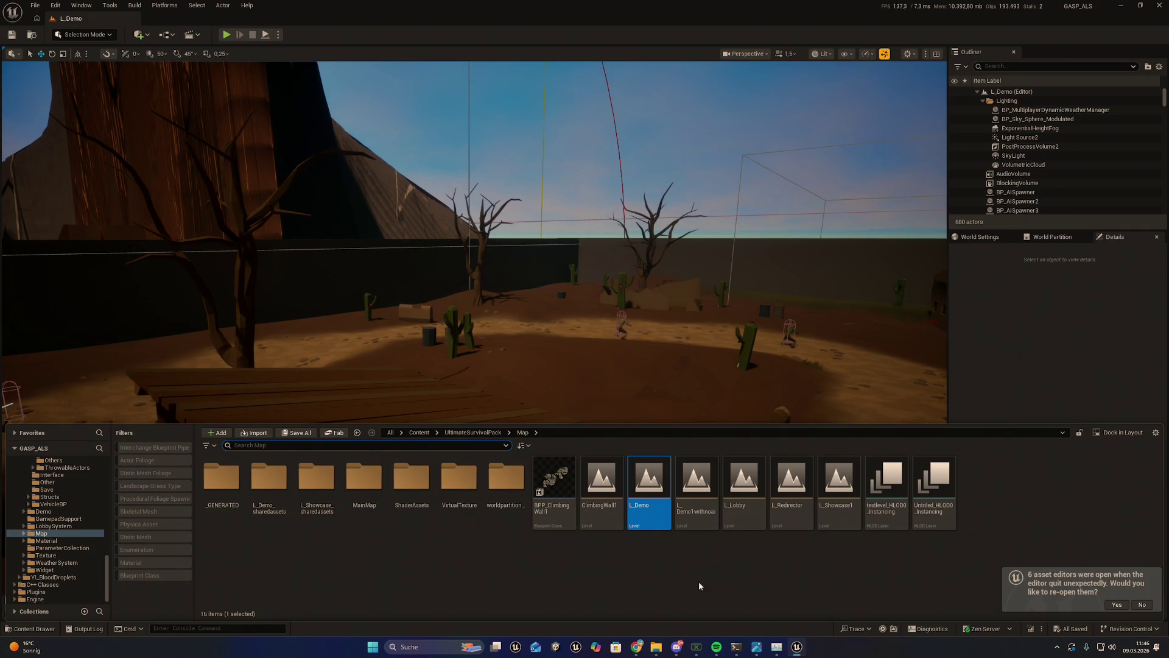
# Step: Close the Content Drawer and zoom out over the range weapon's bullet effect nodes
pyautogui.hotkey('ctrl', 'space')
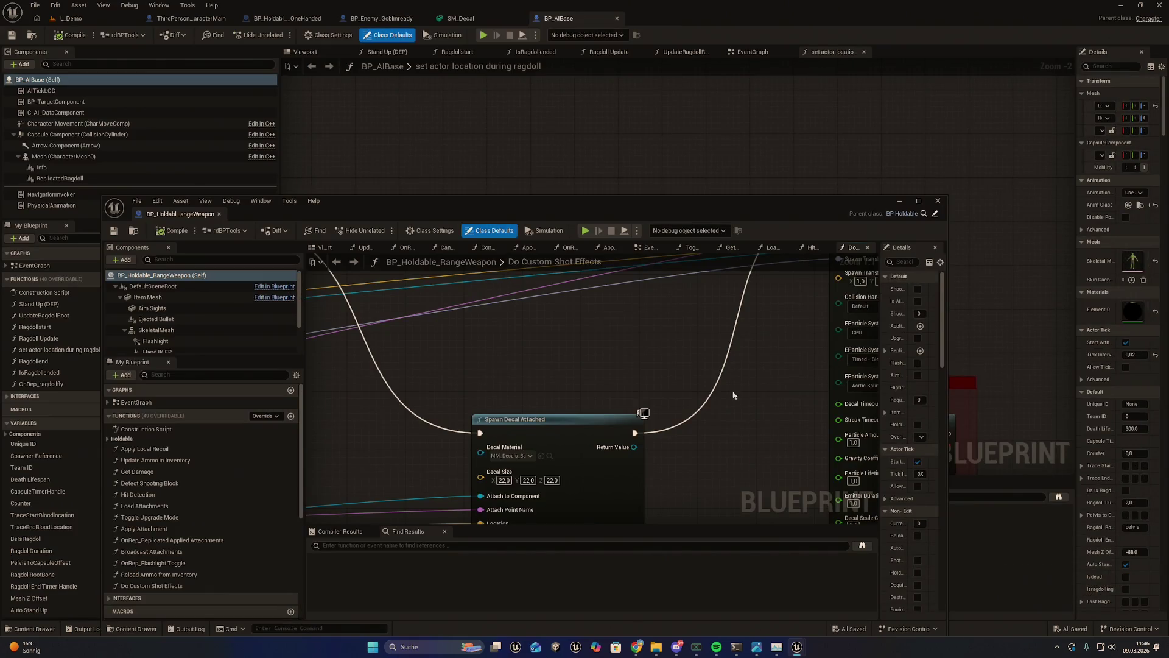
pyautogui.scroll(-4, 751, 412)
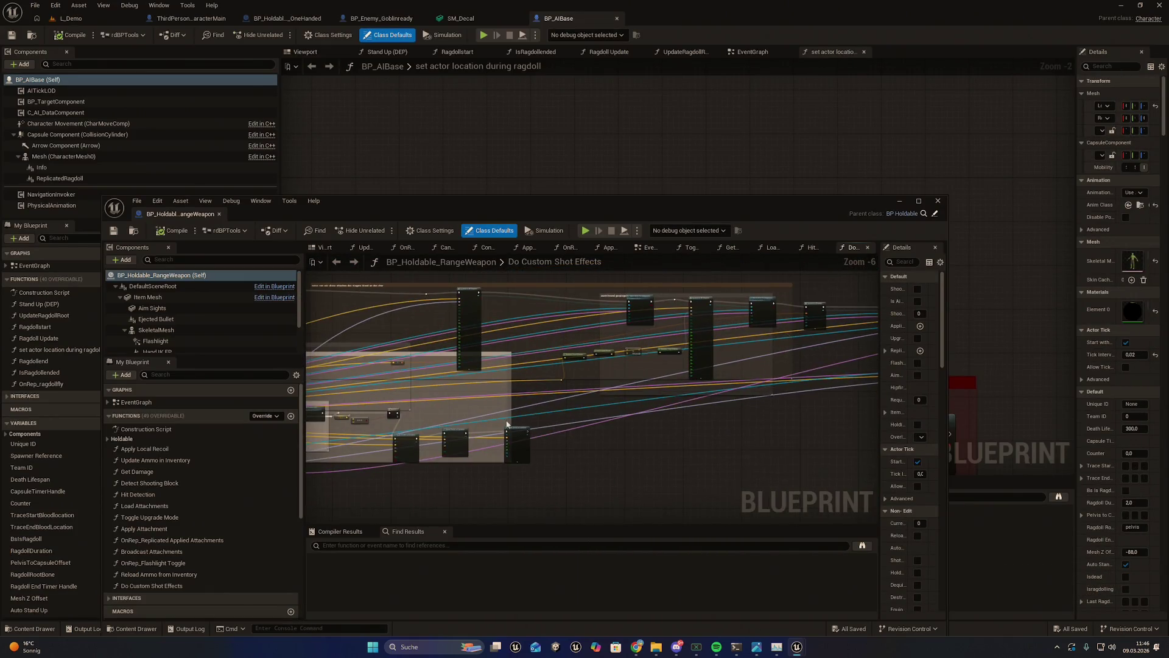
pyautogui.moveTo(751, 412); pyautogui.dragTo(502, 382)
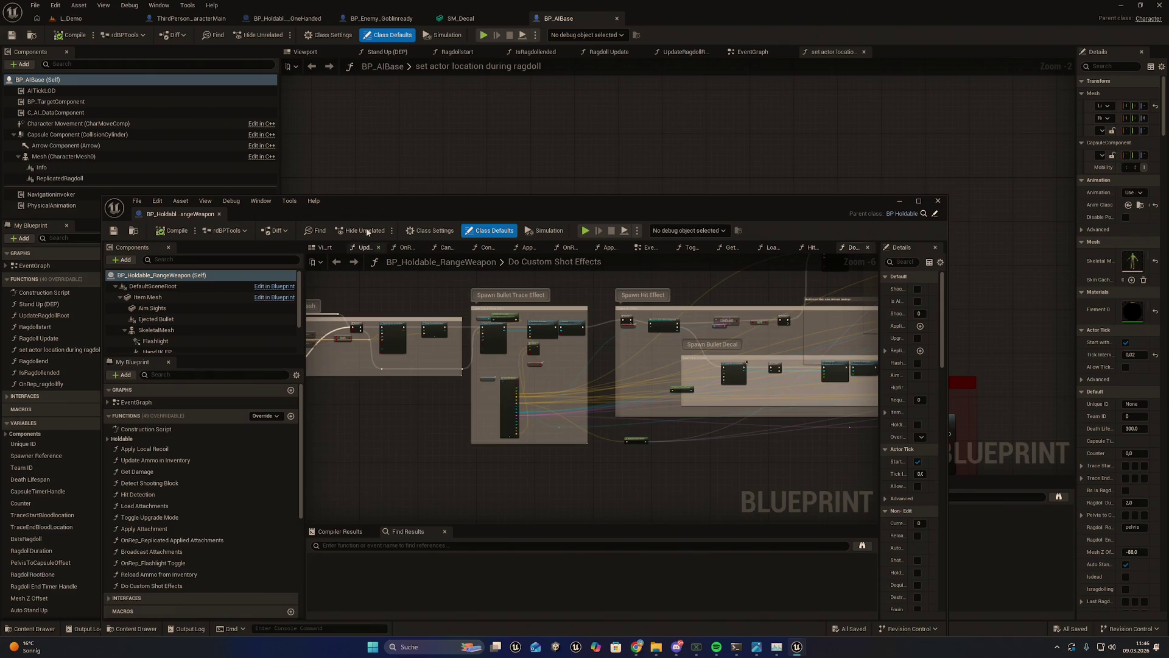
pyautogui.scroll(3, 452, 348)
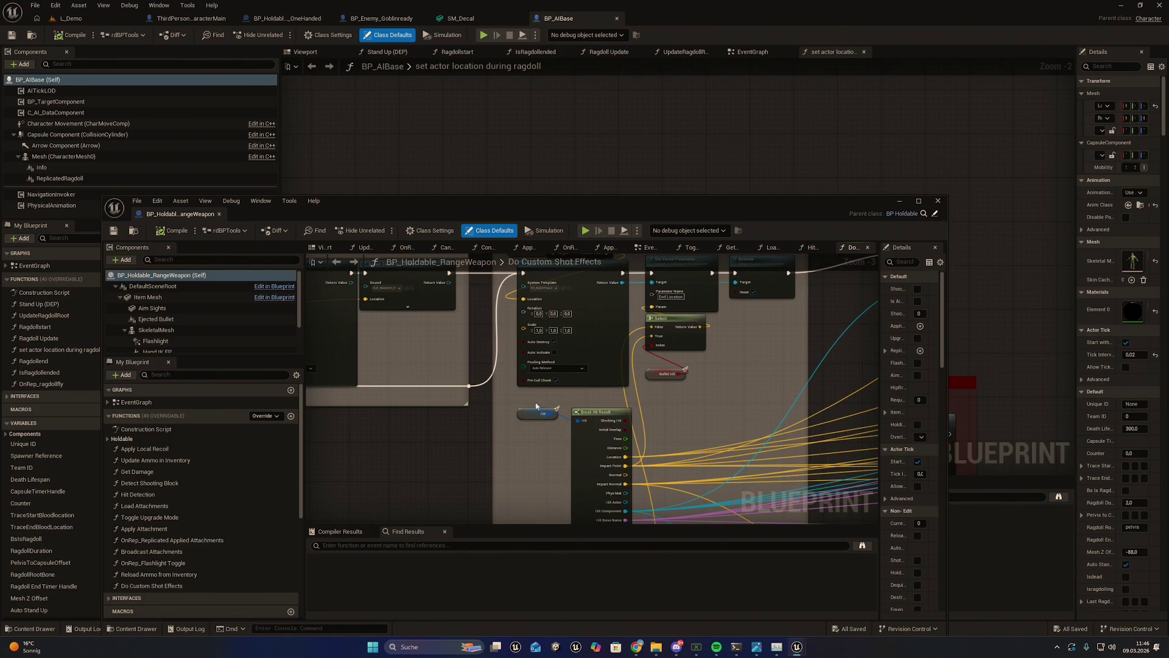
pyautogui.click(298, 21)
# Step: Move the range weapon window aside, inspect the melee Break Hit Result and Get Instigator nodes, and return to L_Demo
pyautogui.moveTo(480, 201); pyautogui.dragTo(480, 464)
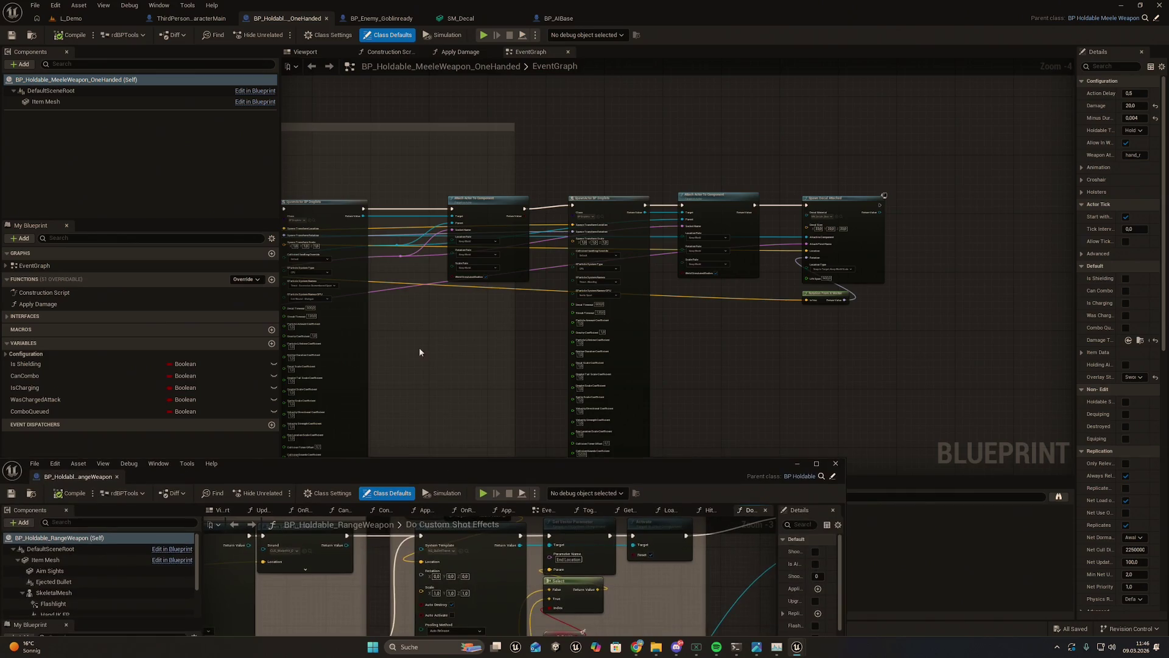
pyautogui.moveTo(319, 315); pyautogui.dragTo(613, 322)
pyautogui.moveTo(382, 303); pyautogui.dragTo(521, 317)
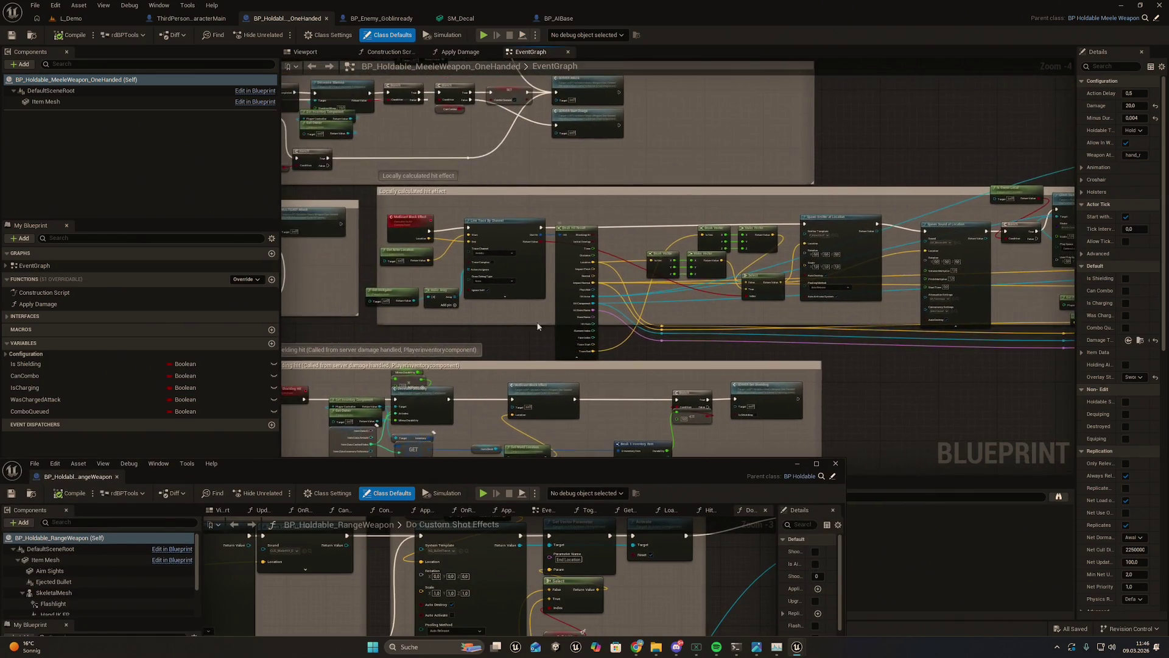
pyautogui.scroll(2, 521, 317)
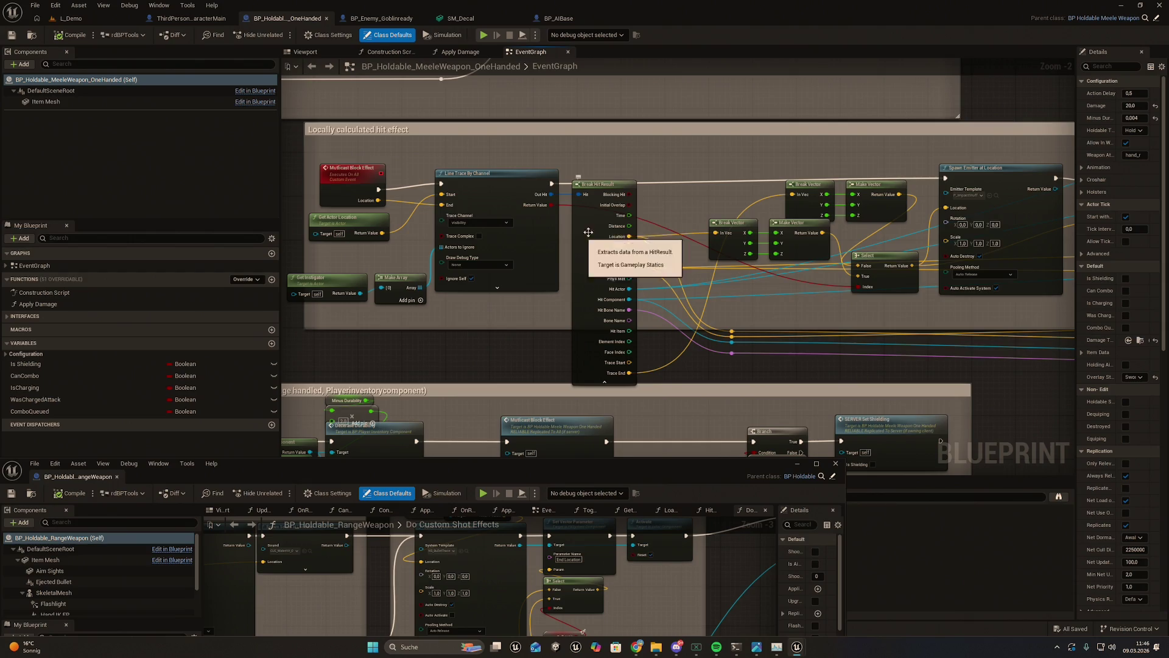
pyautogui.moveTo(450, 322)
pyautogui.mouseDown()
pyautogui.moveTo(539, 323)
pyautogui.moveTo(655, 363)
pyautogui.moveTo(652, 375)
pyautogui.moveTo(514, 338)
pyautogui.mouseUp()
pyautogui.click(432, 287)
pyautogui.scroll(1, 652, 375)
pyautogui.scroll(1, 638, 354)
pyautogui.click(56, 22)
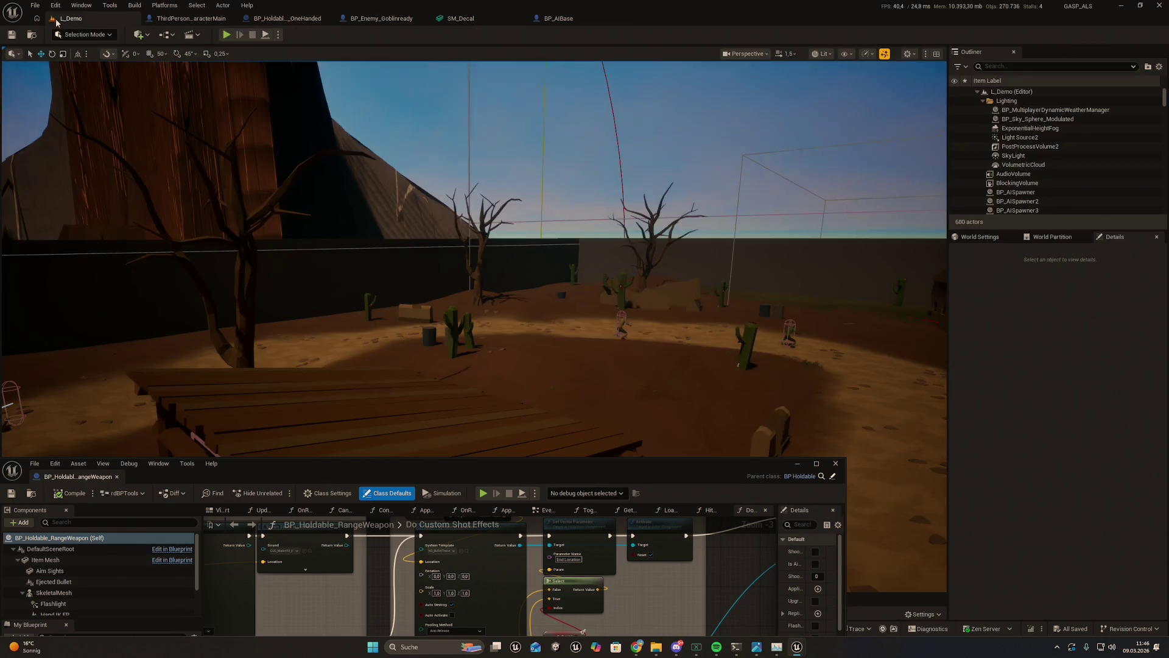
# Step: Start a play session, give the character PistolAmmo, and equip the One Hand Musket in third-person view
pyautogui.moveTo(553, 244)
pyautogui.mouseDown()
pyautogui.moveTo(566, 234)
pyautogui.moveTo(542, 262)
pyautogui.moveTo(366, 62)
pyautogui.mouseUp()
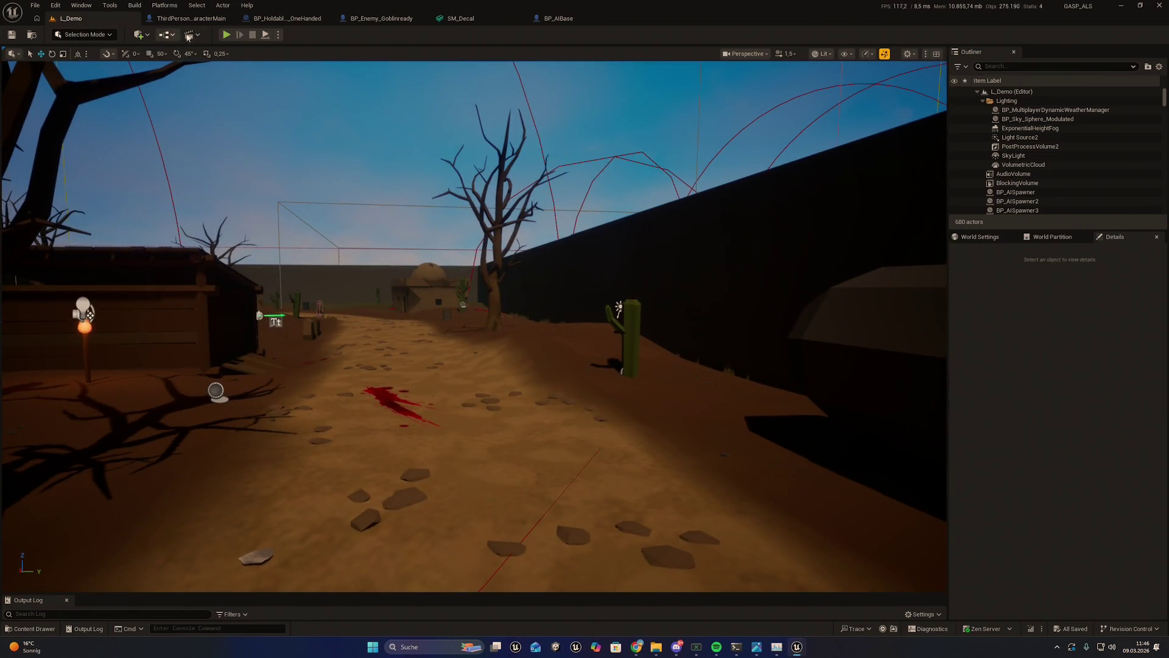
pyautogui.click(226, 35)
pyautogui.press('Tab')
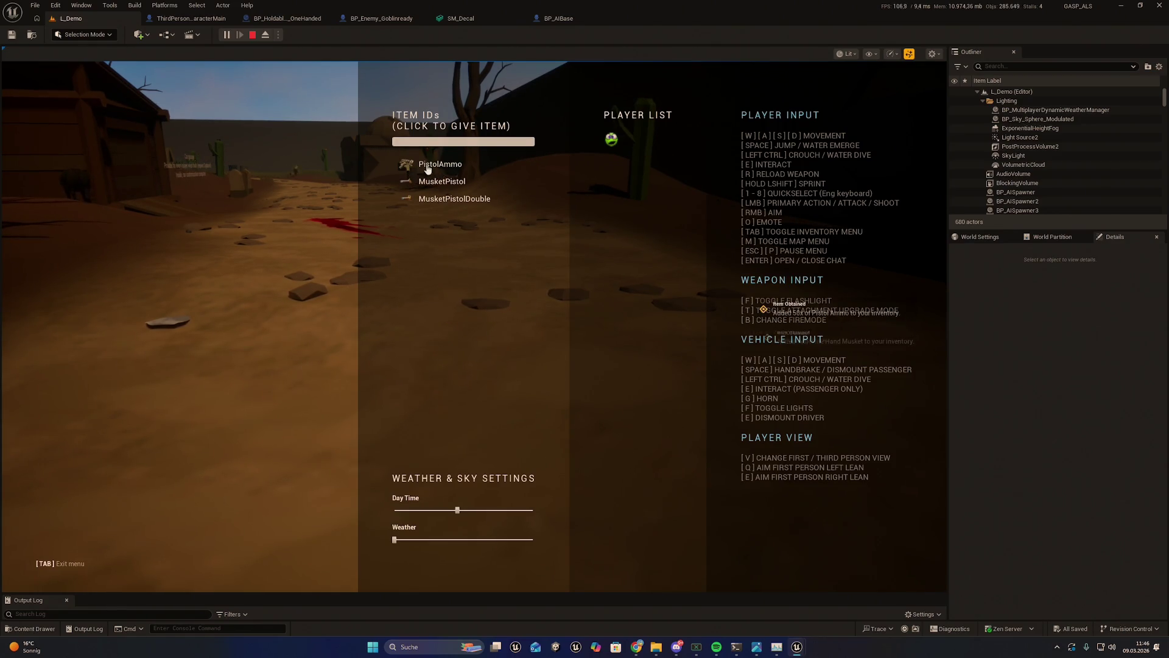
pyautogui.click(428, 169)
pyautogui.press('Tab')
pyautogui.press('2')
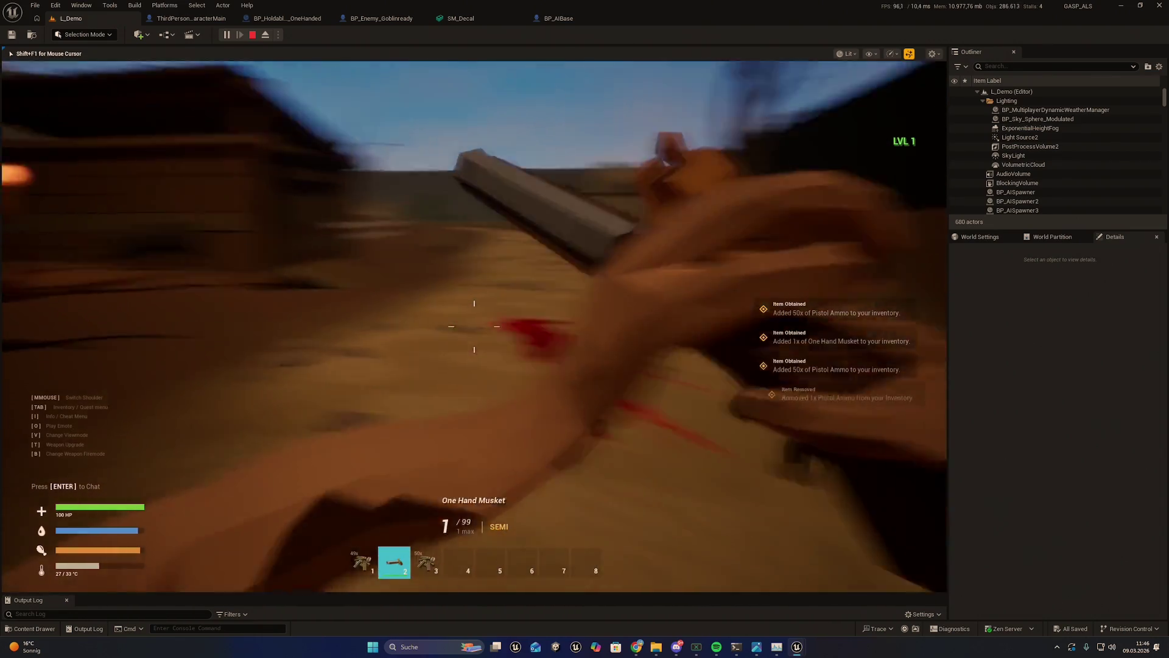
pyautogui.press('v')
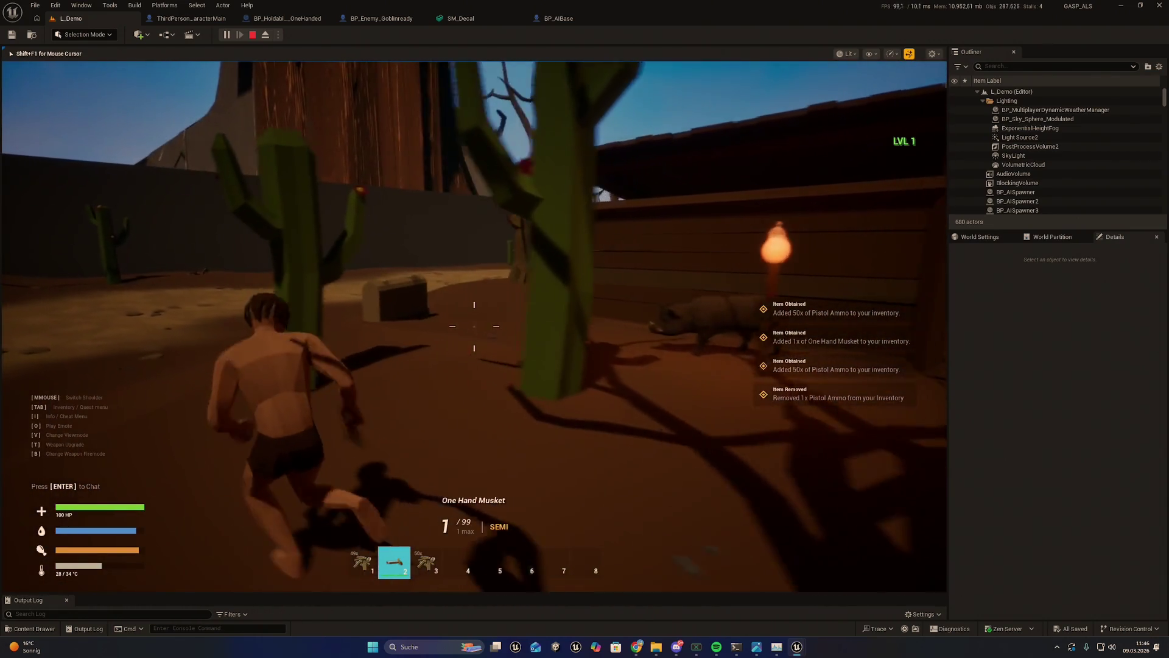
pyautogui.press('w')
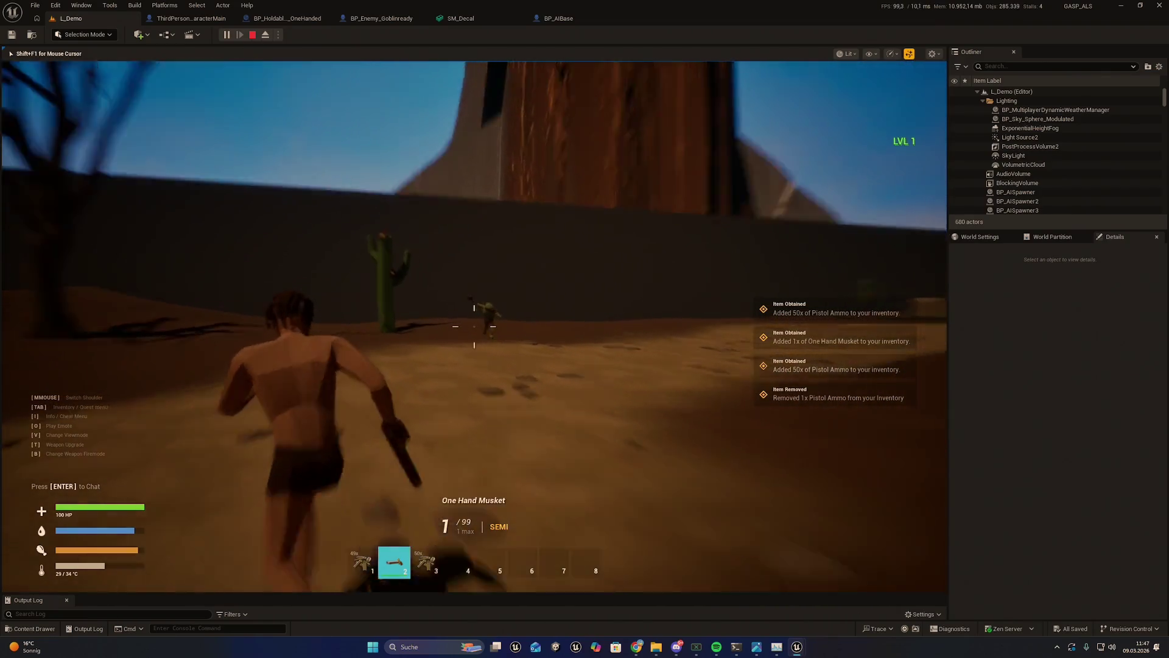
# Step: Shoot the zombie dead and fire four more shots into its corpse to spawn blood decals
pyautogui.click(473, 326)
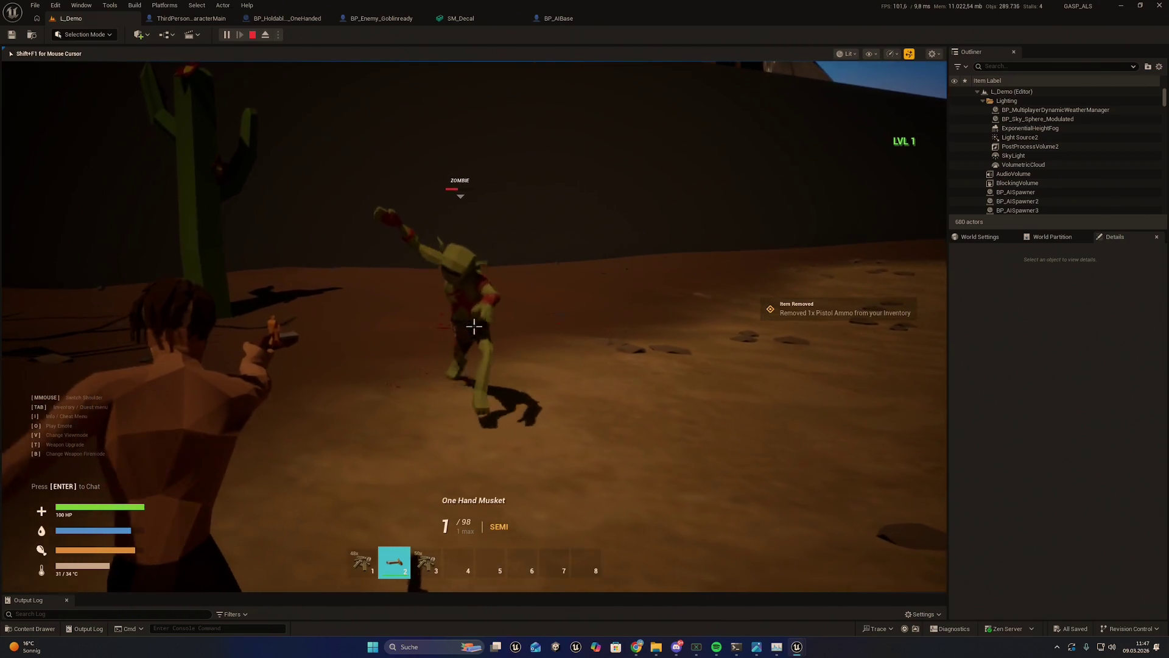
pyautogui.click(474, 325)
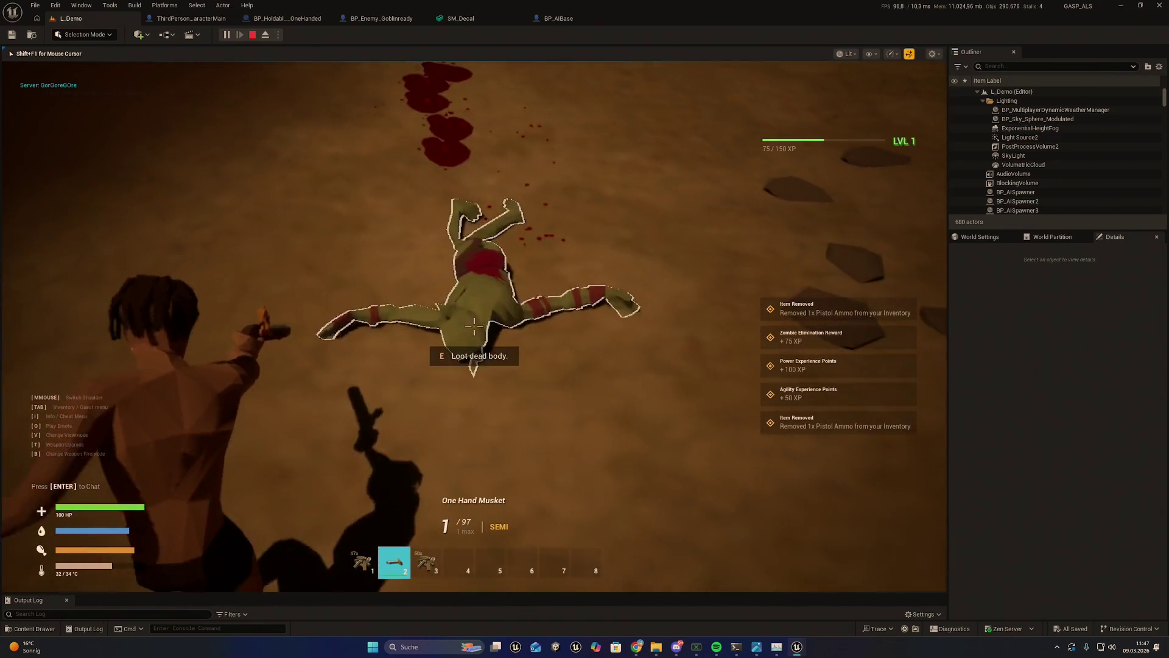
pyautogui.click(474, 326)
pyautogui.click(474, 326)
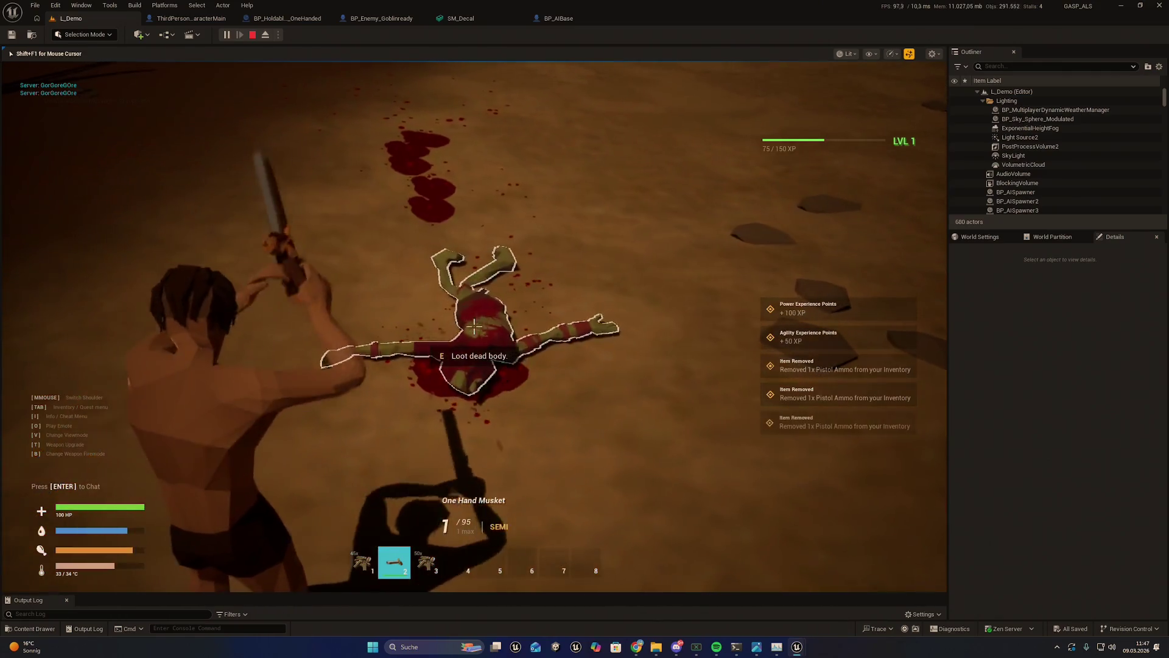
pyautogui.click(474, 326)
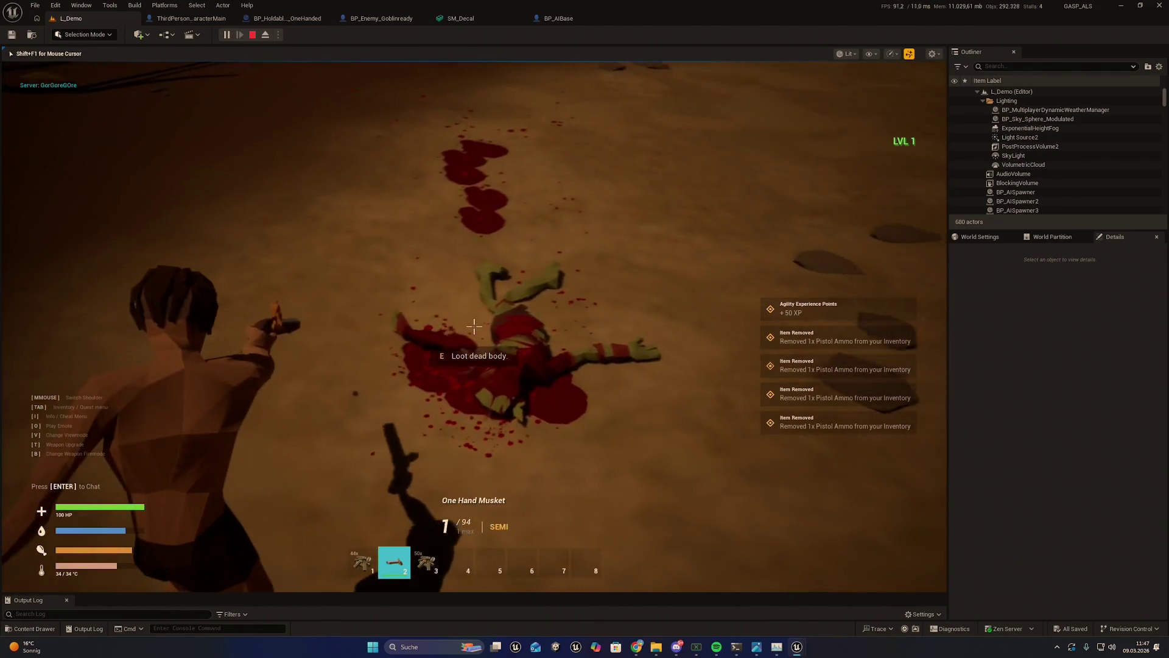
pyautogui.click(474, 325)
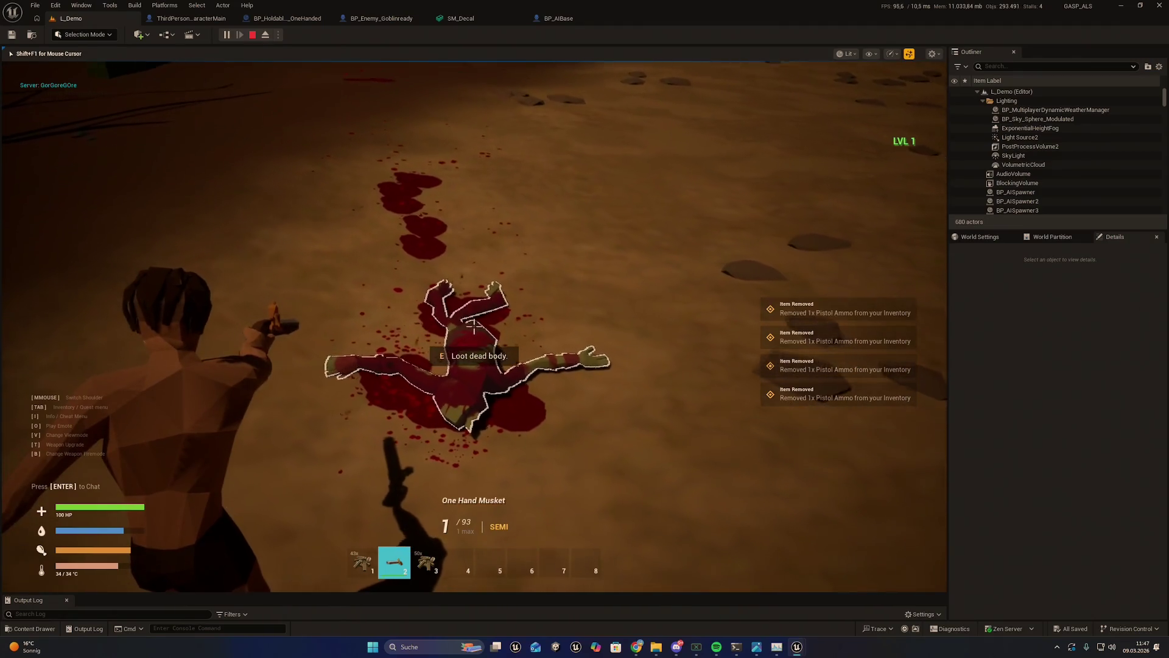
pyautogui.press('s')
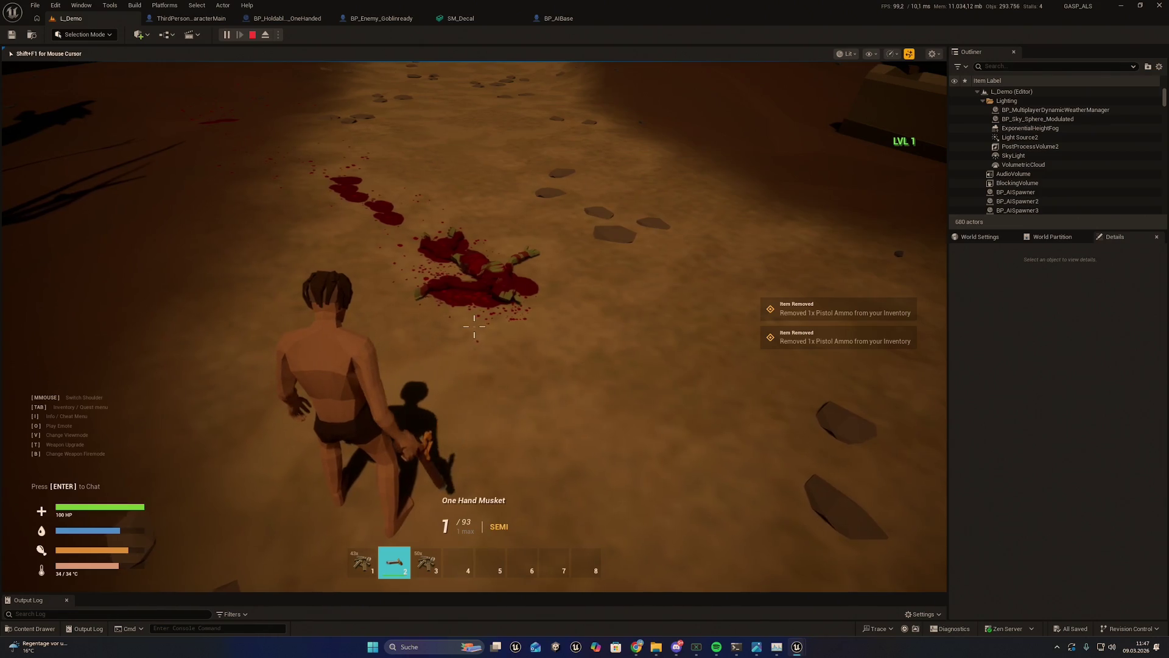
# Step: Stop play and go back to the one-handed melee weapon blueprint's hit effect graph
pyautogui.press('Escape')
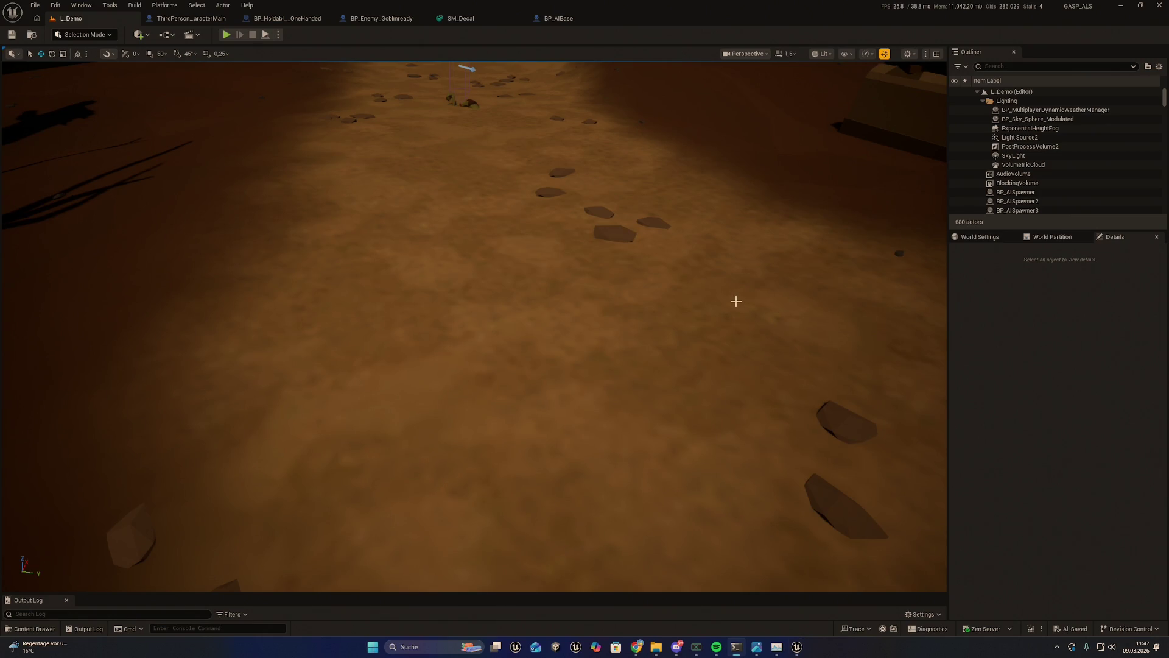
pyautogui.moveTo(579, 200)
pyautogui.mouseDown()
pyautogui.moveTo(572, 255)
pyautogui.moveTo(530, 365)
pyautogui.moveTo(478, 238)
pyautogui.mouseUp()
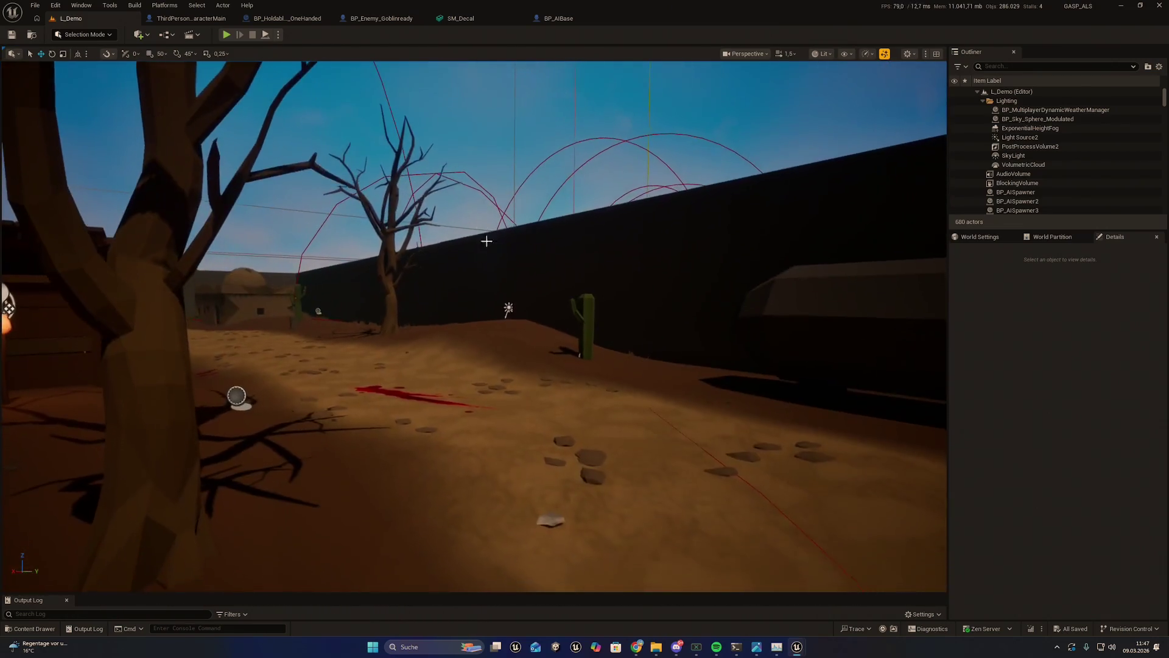
pyautogui.hotkey('ctrl', 'Tab')
pyautogui.moveTo(522, 378); pyautogui.dragTo(533, 281)
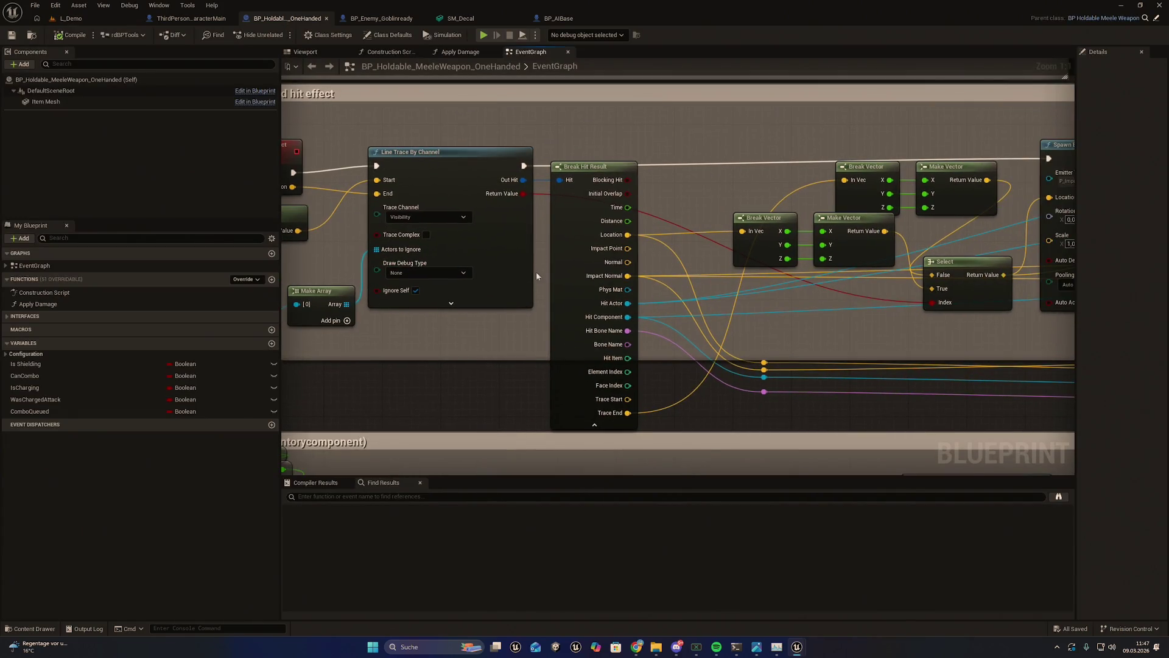
# Step: Recenter the melee graph and nudge the Break Hit Result node slightly right
pyautogui.moveTo(417, 358); pyautogui.dragTo(514, 316)
pyautogui.moveTo(462, 153); pyautogui.dragTo(393, 143)
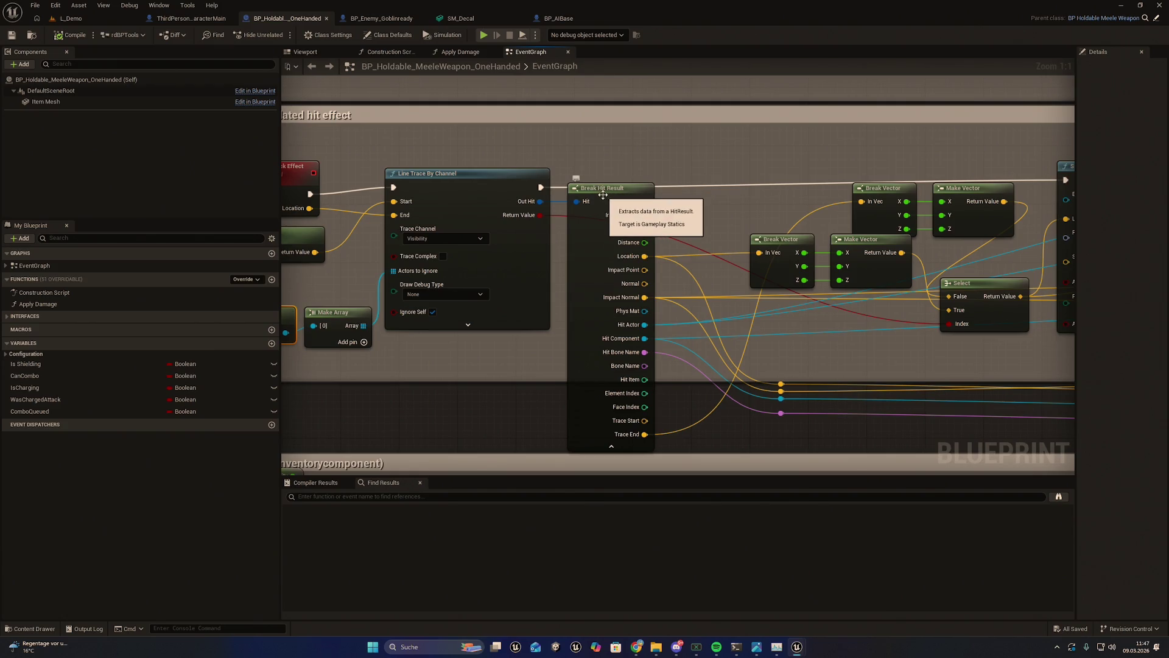
pyautogui.click(604, 197)
pyautogui.moveTo(610, 199); pyautogui.dragTo(617, 200)
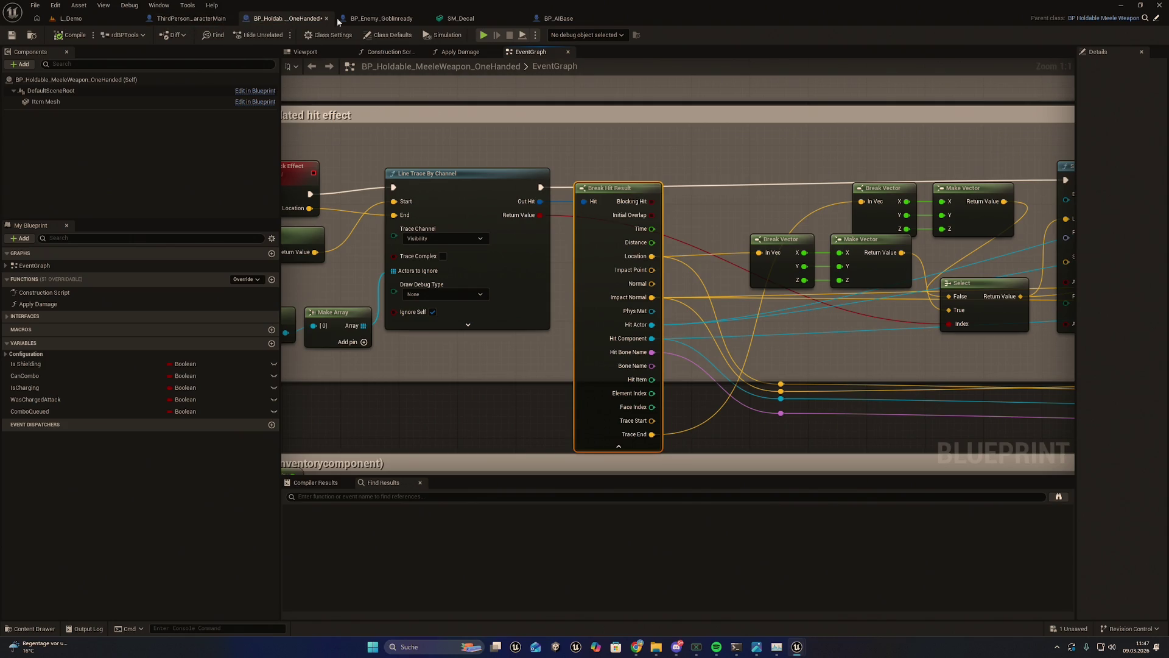
# Step: Bring the floating BP_Holdable_RangeWeapon window to the front and move it higher up
pyautogui.hotkey('ctrl', 'space')
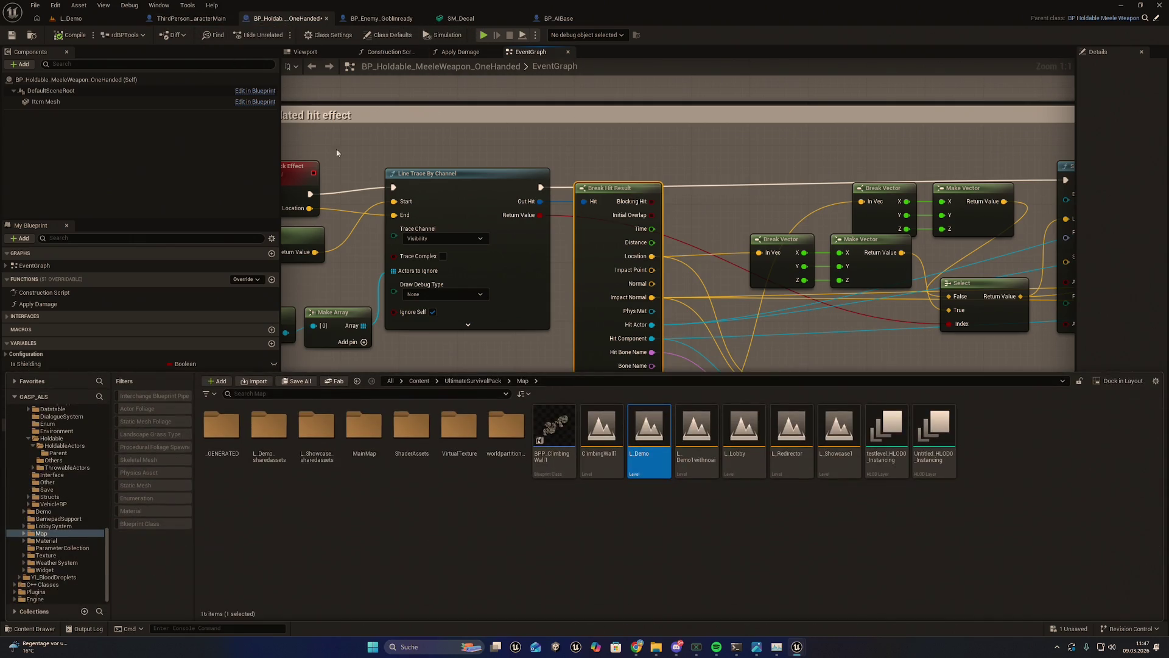
pyautogui.moveTo(723, 4)
pyautogui.mouseDown()
pyautogui.moveTo(786, 43)
pyautogui.moveTo(700, 3)
pyautogui.mouseUp()
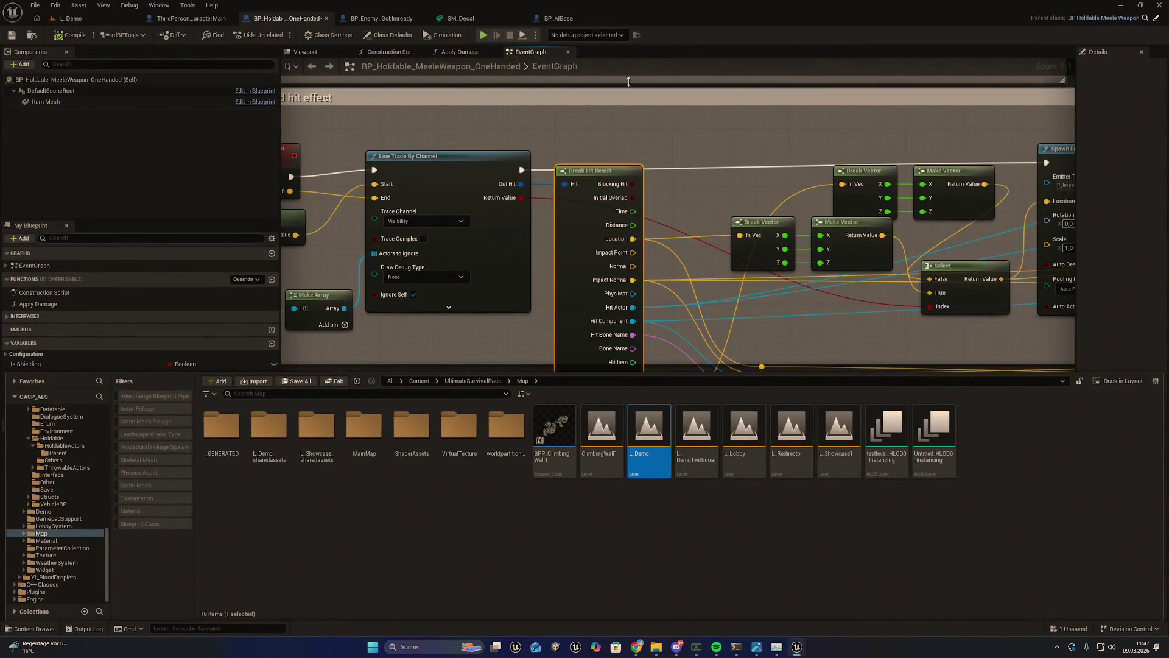
pyautogui.moveTo(785, 649)
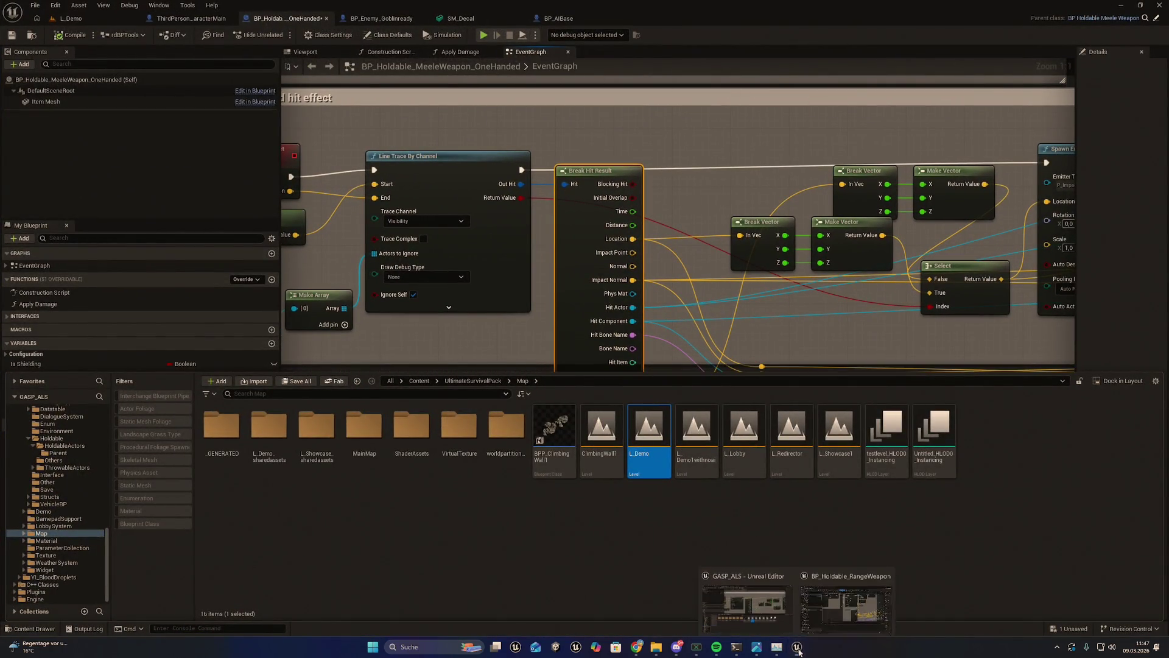
pyautogui.click(730, 579)
pyautogui.moveTo(525, 474); pyautogui.dragTo(659, 268)
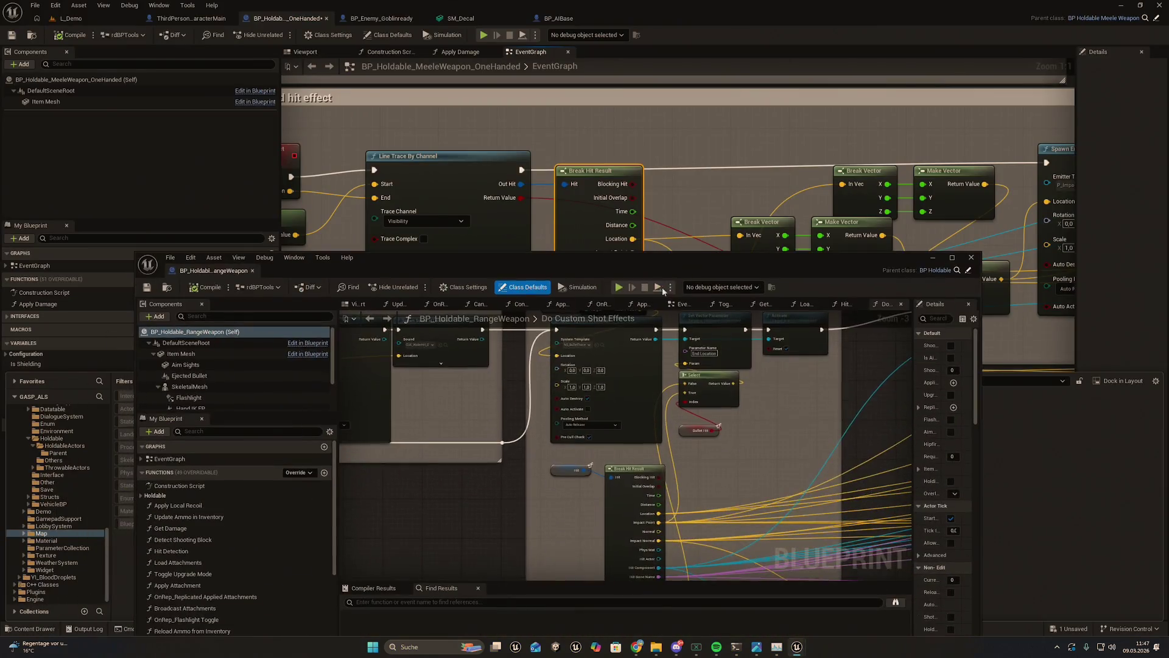
# Step: Inspect the range weapon's Hit variable, rearranging the windows to give its properties room
pyautogui.scroll(3, 697, 408)
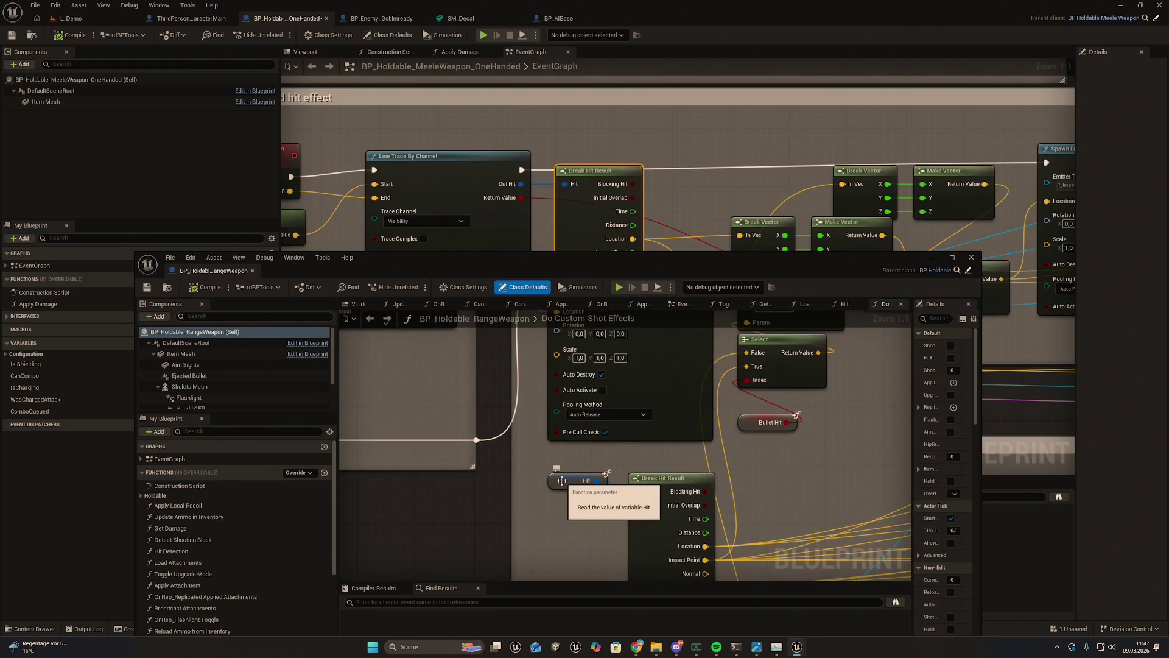
pyautogui.click(562, 480)
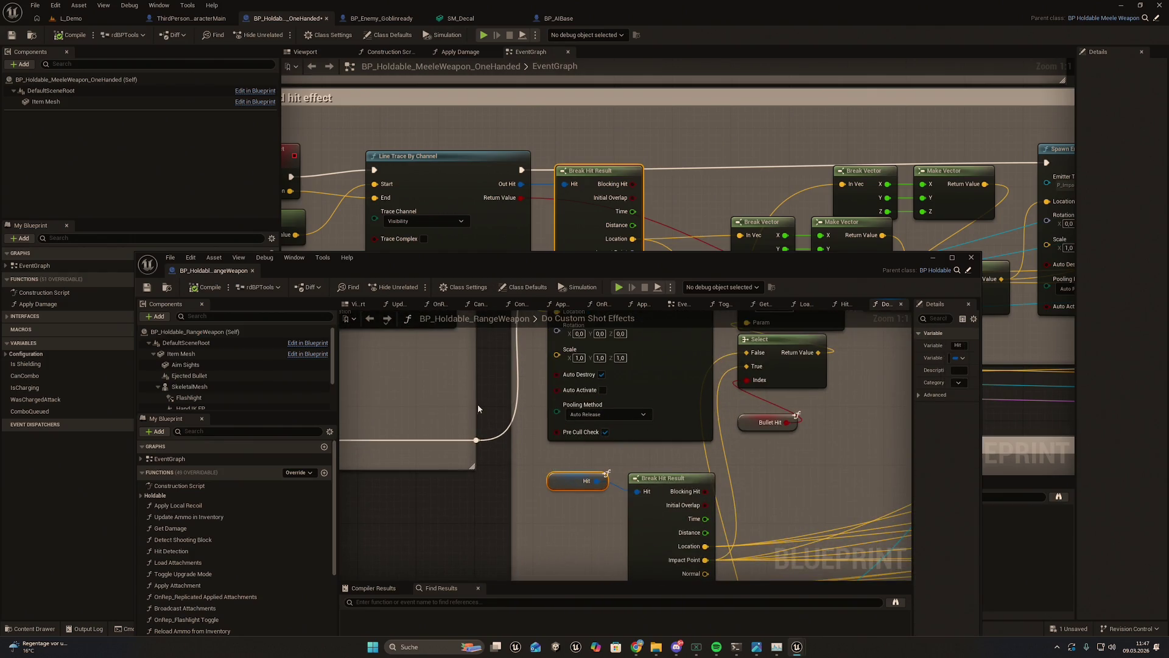
pyautogui.moveTo(530, 264)
pyautogui.mouseDown()
pyautogui.moveTo(501, 519)
pyautogui.moveTo(500, 495)
pyautogui.mouseUp()
pyautogui.moveTo(484, 409)
pyautogui.mouseDown()
pyautogui.moveTo(531, 402)
pyautogui.moveTo(546, 413)
pyautogui.moveTo(567, 388)
pyautogui.mouseUp()
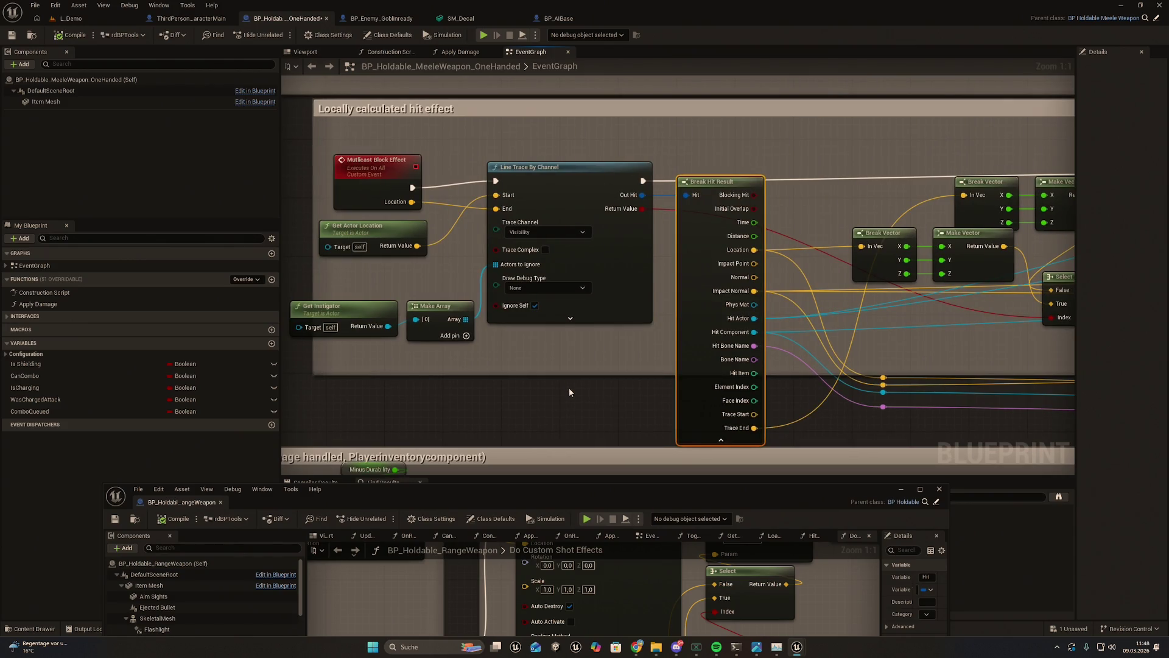
pyautogui.moveTo(570, 390); pyautogui.dragTo(617, 384)
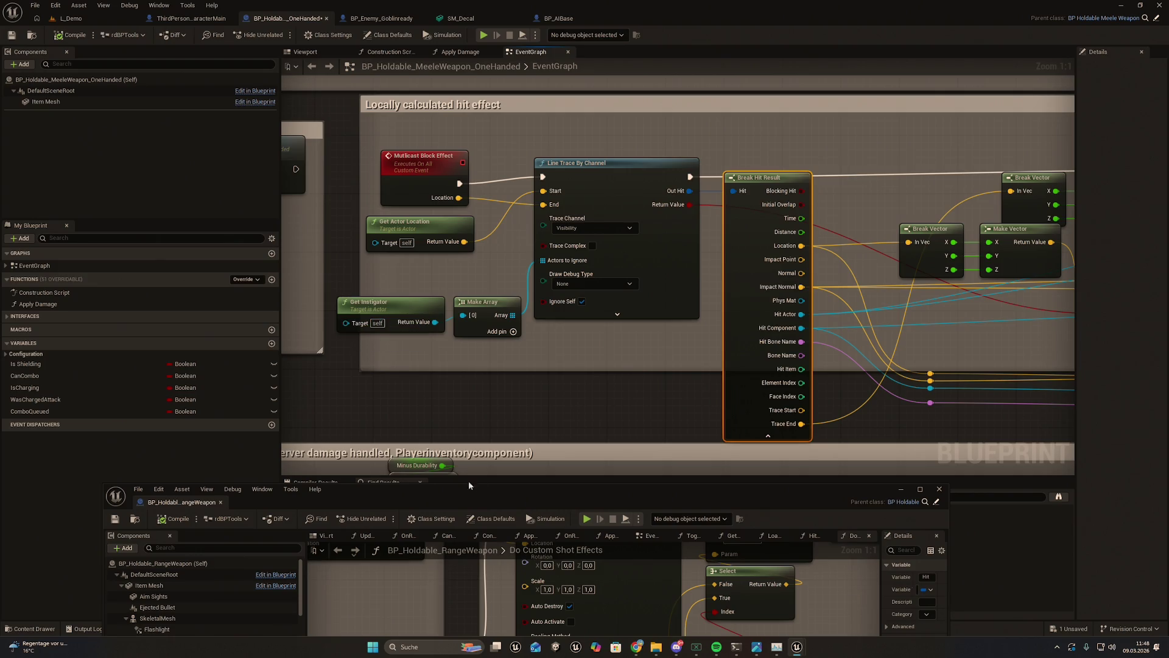
pyautogui.moveTo(461, 483); pyautogui.dragTo(537, 238)
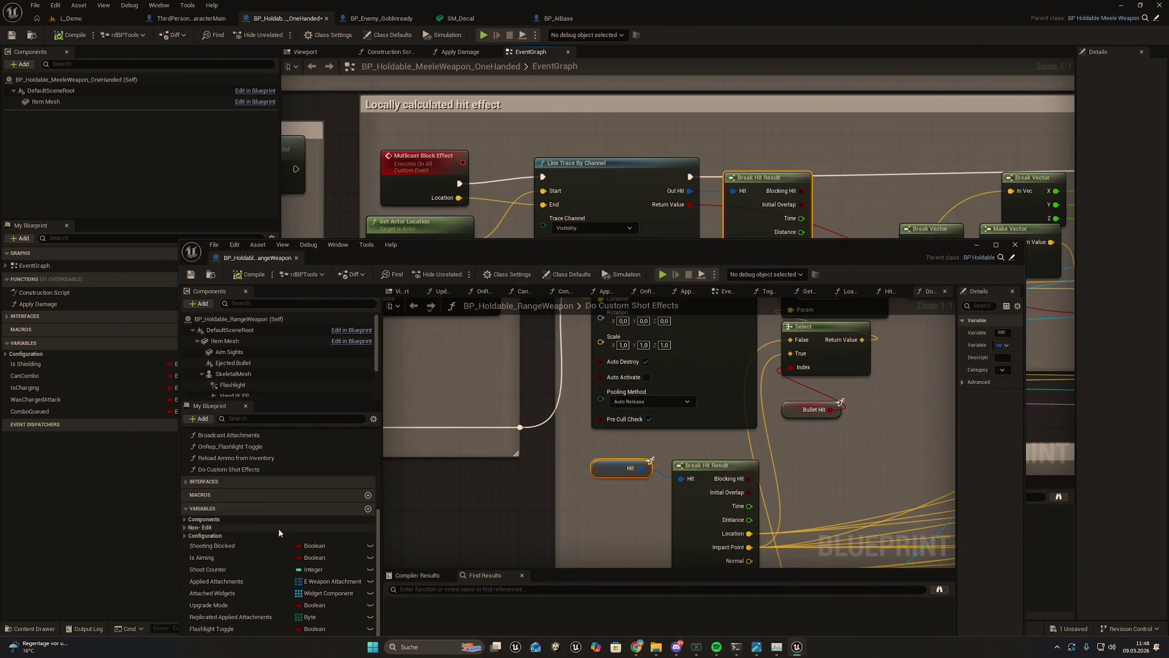
pyautogui.scroll(-2, 271, 528)
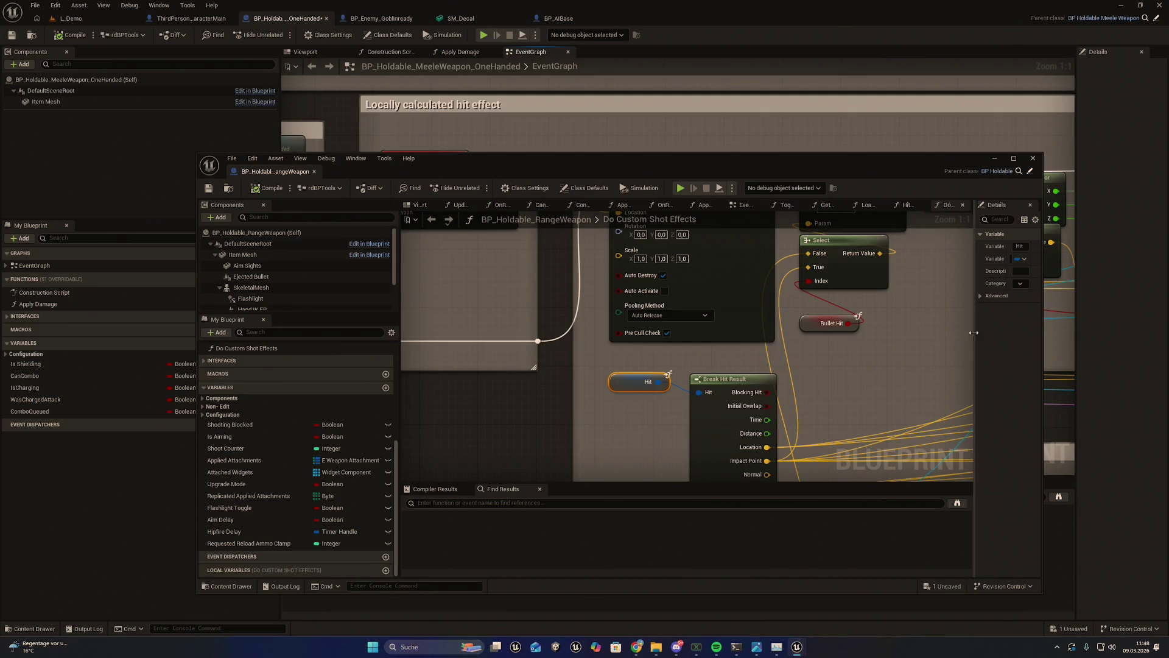
pyautogui.moveTo(974, 331)
pyautogui.mouseDown()
pyautogui.moveTo(853, 338)
pyautogui.moveTo(894, 341)
pyautogui.mouseUp()
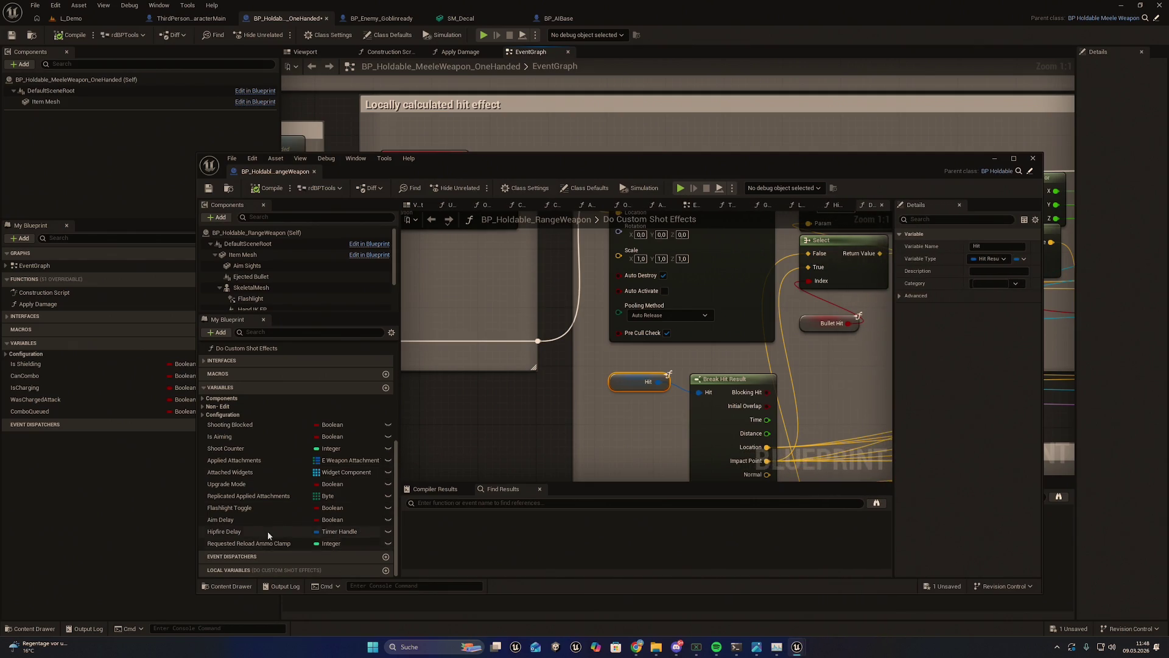
# Step: Expand the Components, Non-Edit, Configuration and Shooting groups, filter for 'hit', and open Hit Detection
pyautogui.click(204, 398)
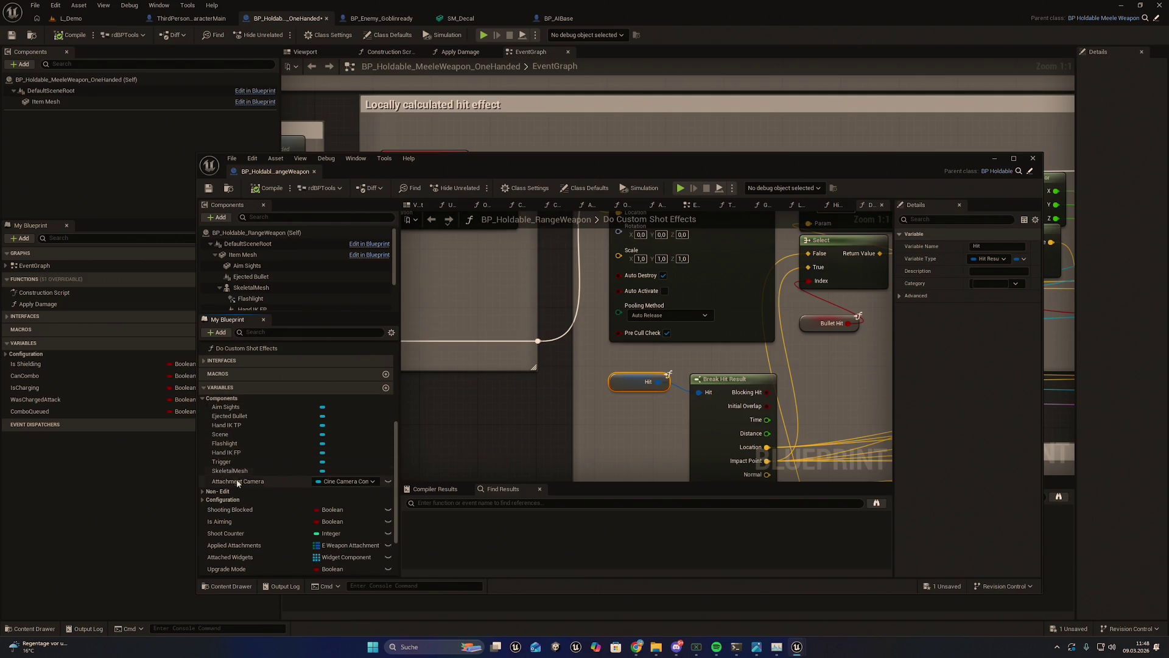
pyautogui.click(216, 491)
pyautogui.scroll(-1, 222, 503)
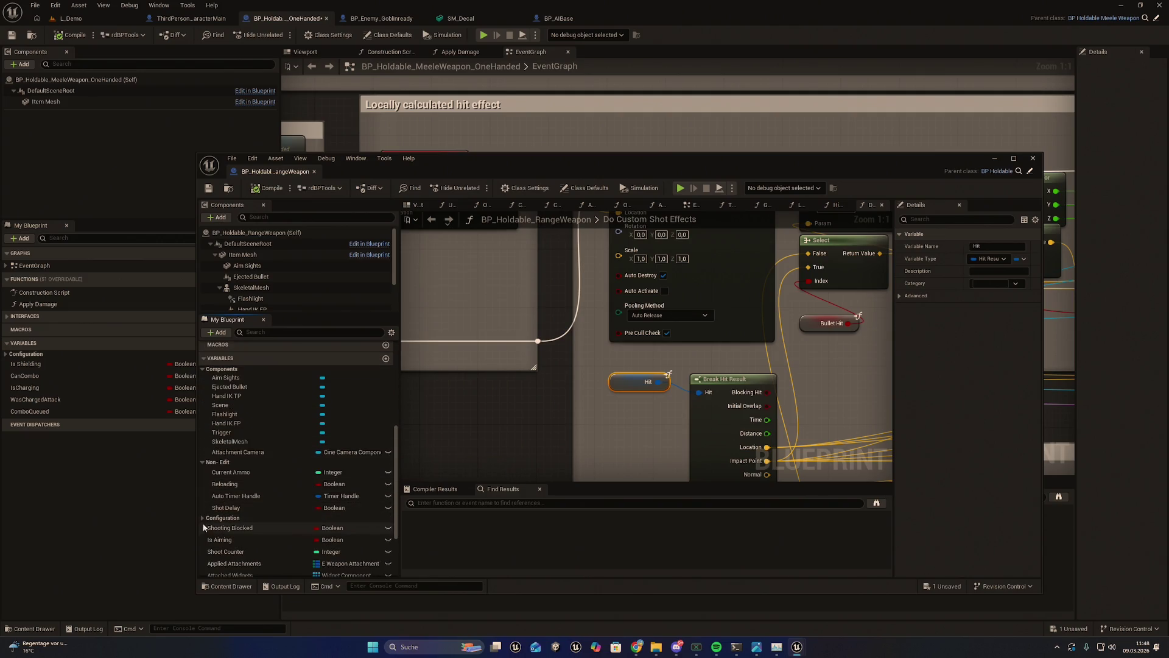
pyautogui.click(207, 518)
pyautogui.scroll(-2, 210, 515)
pyautogui.click(216, 482)
pyautogui.scroll(-3, 214, 510)
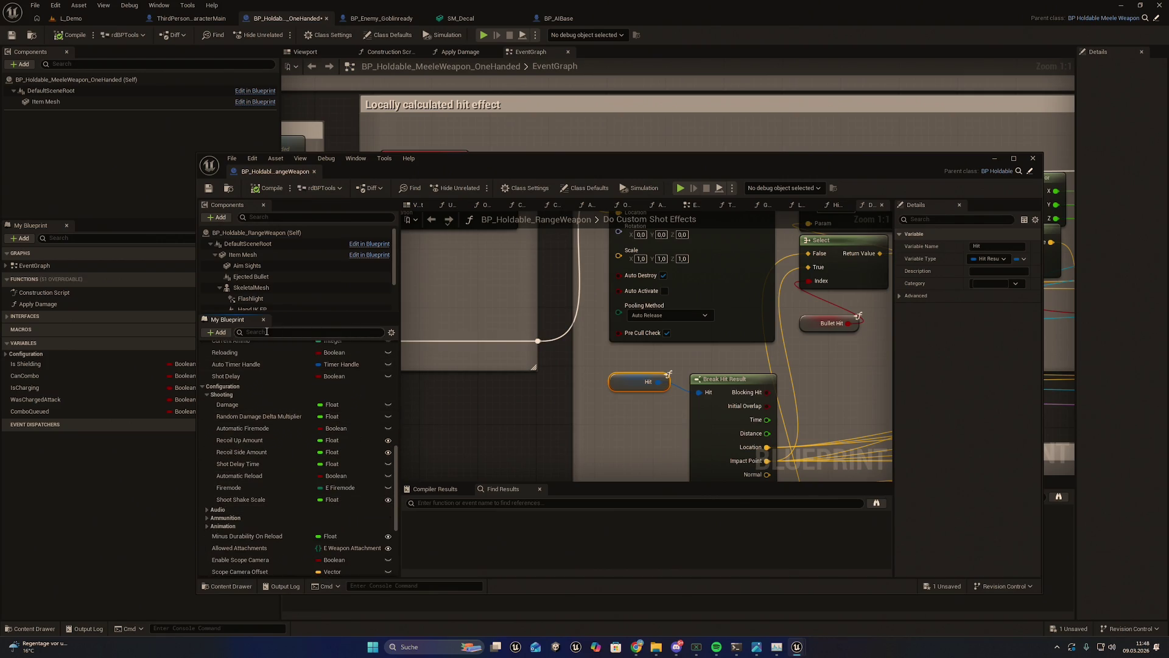
pyautogui.write('t')
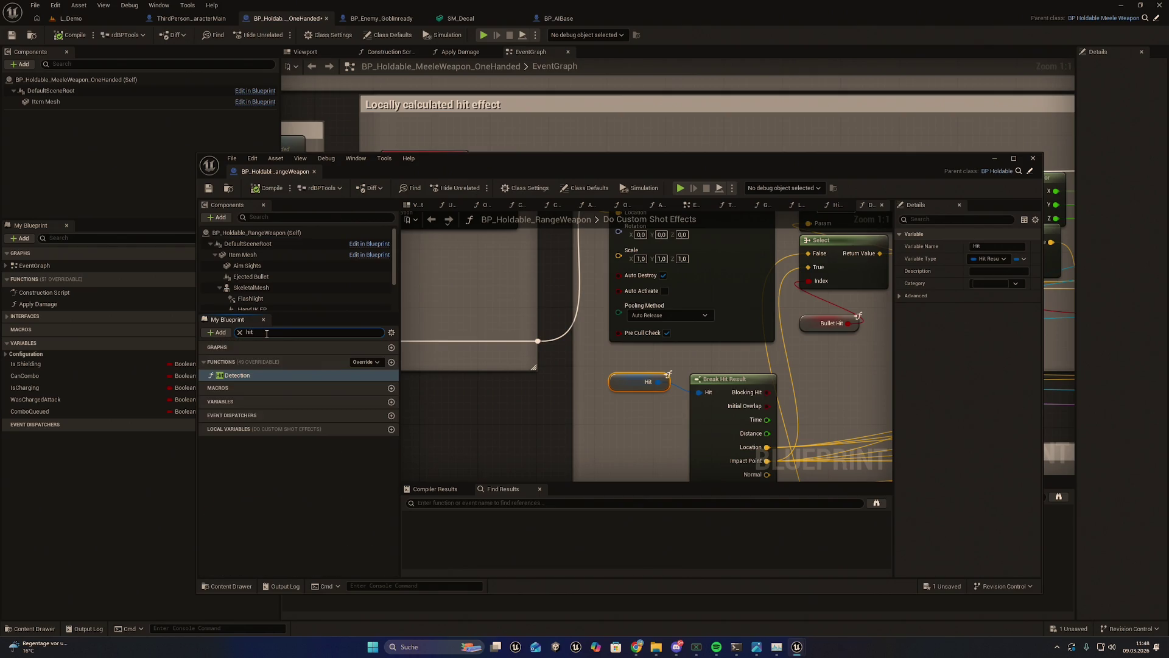
pyautogui.doubleClick(247, 377)
# Step: Review Hit Detection's Return None and Filter Water sections, then minimize the range weapon window
pyautogui.scroll(3, 525, 371)
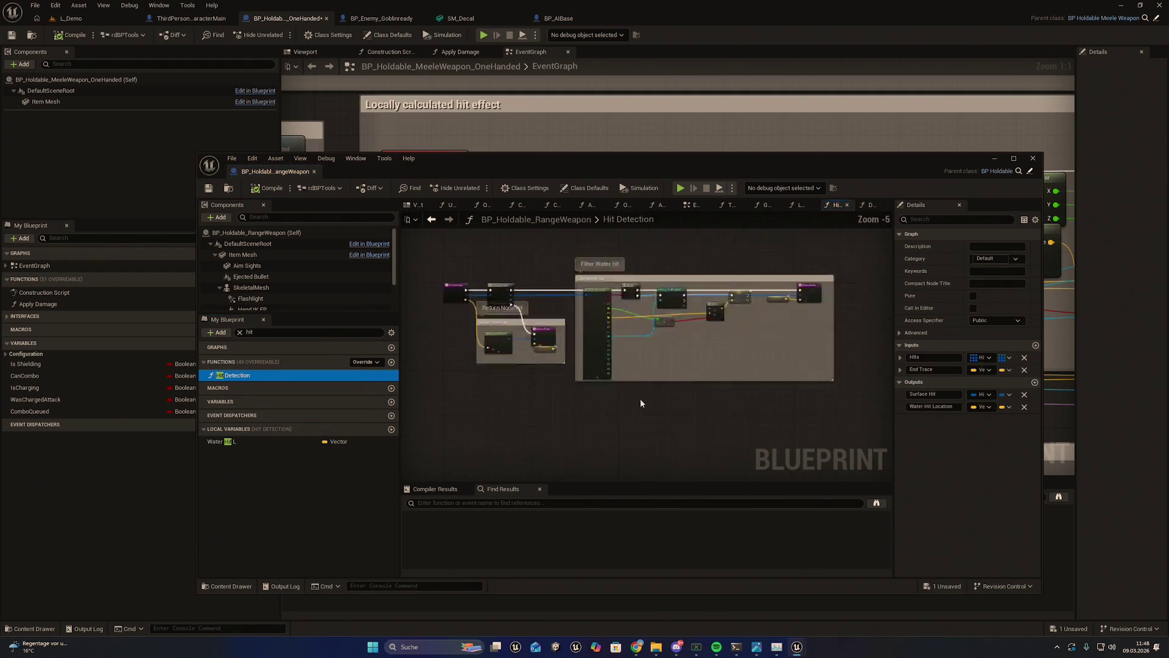
pyautogui.moveTo(599, 459); pyautogui.dragTo(607, 479)
pyautogui.scroll(3, 713, 413)
pyautogui.moveTo(612, 421); pyautogui.dragTo(886, 385)
pyautogui.scroll(-1, 689, 413)
pyautogui.scroll(-1, 518, 394)
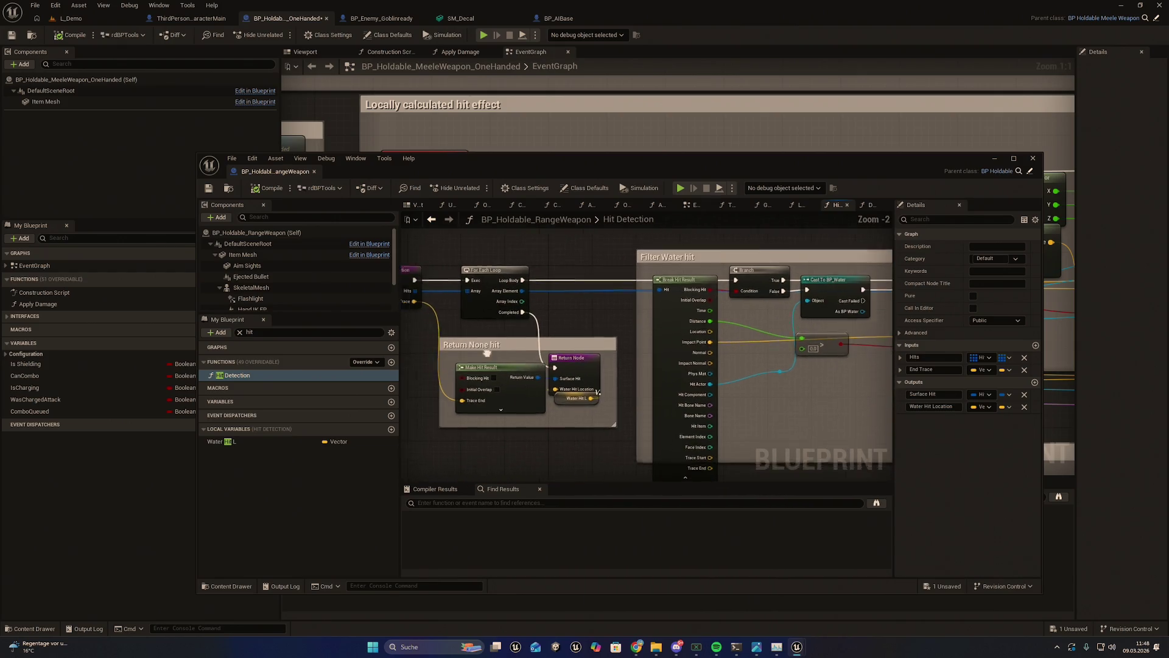
pyautogui.moveTo(709, 407)
pyautogui.mouseDown()
pyautogui.moveTo(691, 414)
pyautogui.moveTo(811, 386)
pyautogui.moveTo(818, 438)
pyautogui.mouseUp()
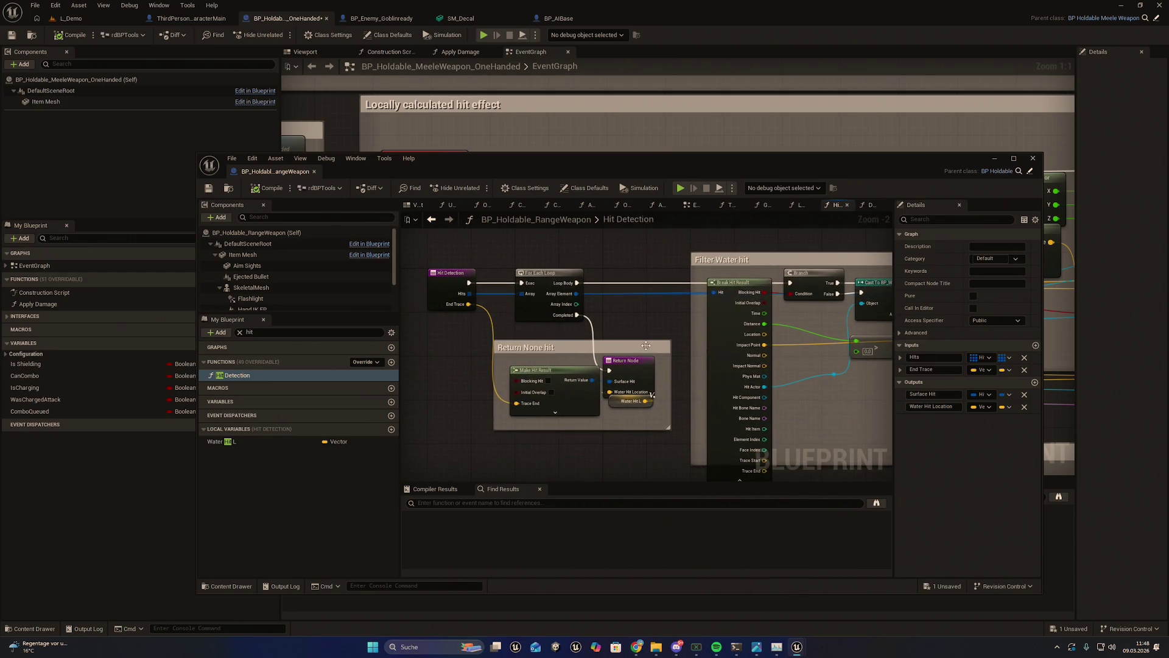
pyautogui.scroll(1, 646, 346)
pyautogui.scroll(1, 647, 335)
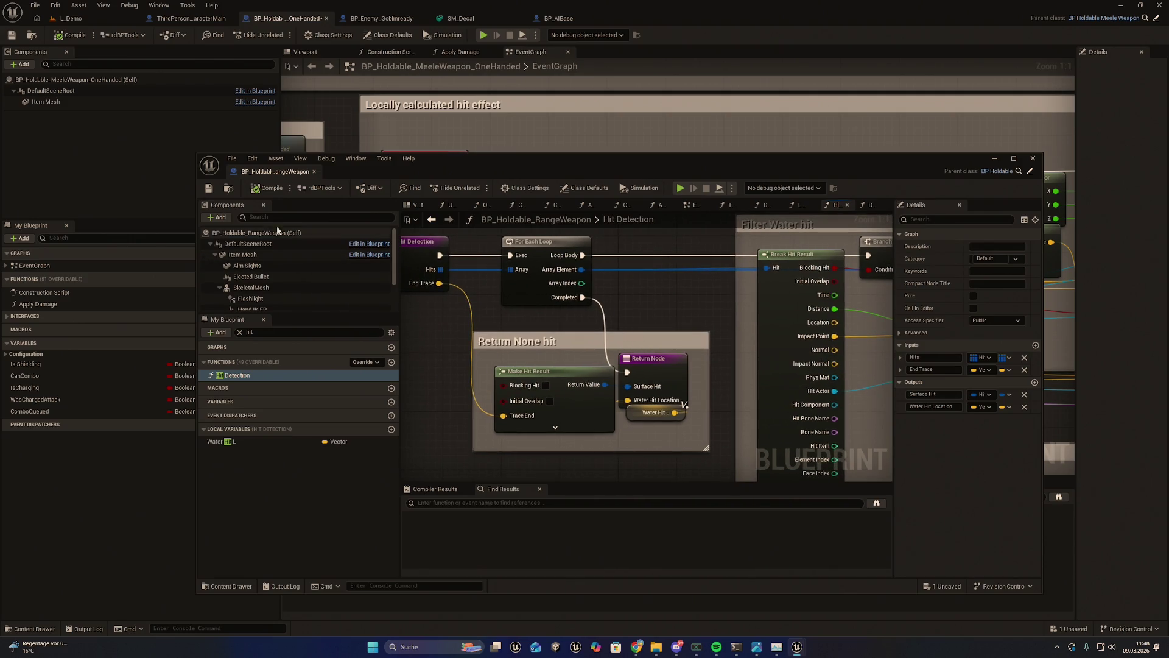
pyautogui.click(996, 158)
pyautogui.scroll(-5, 550, 346)
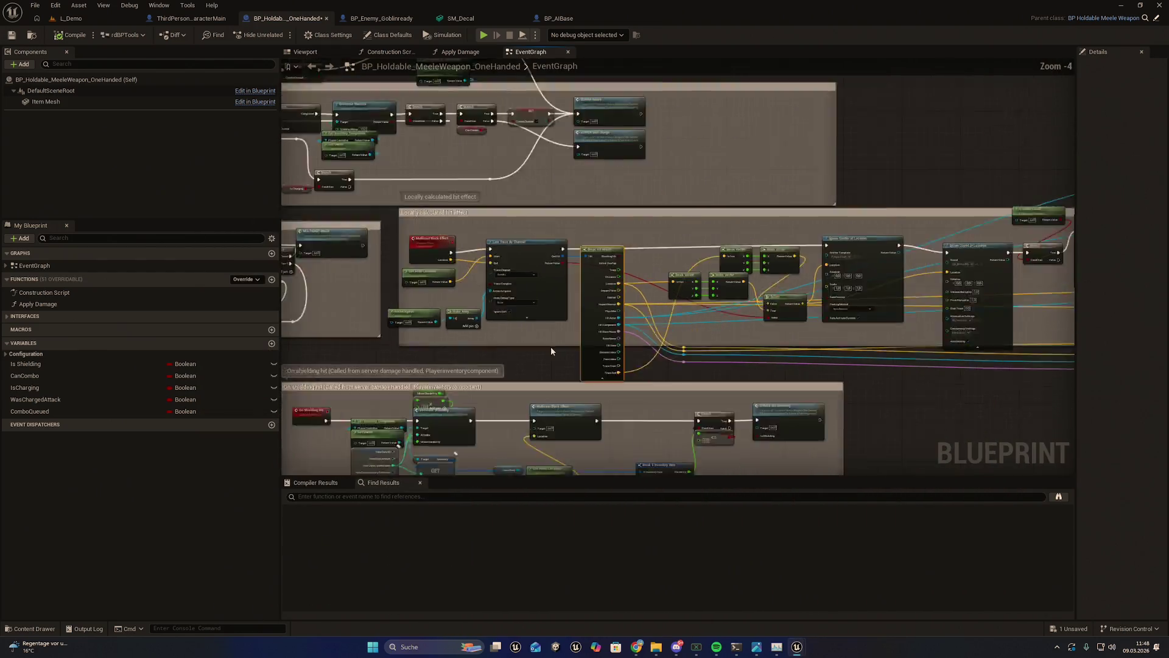
# Step: Pan to the melee hit nodes, glance through the Goblin, AIBase and ThirdPersonCharacterMain Blueprints, then open L_Demo
pyautogui.moveTo(653, 410); pyautogui.dragTo(517, 387)
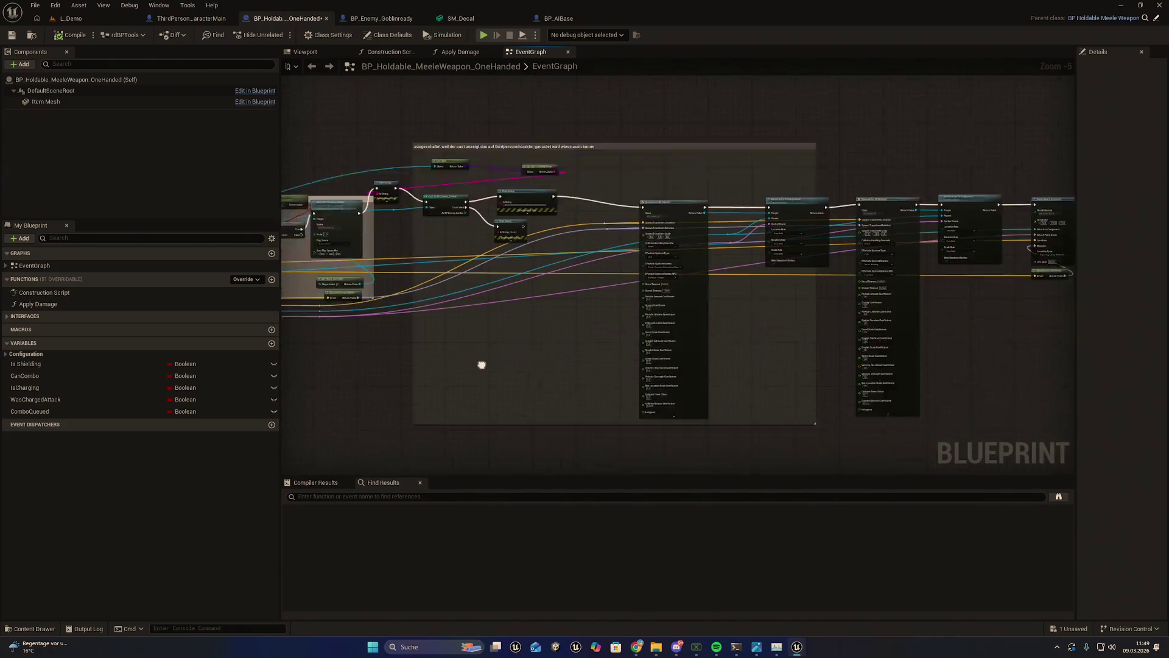
pyautogui.moveTo(917, 337); pyautogui.dragTo(786, 339)
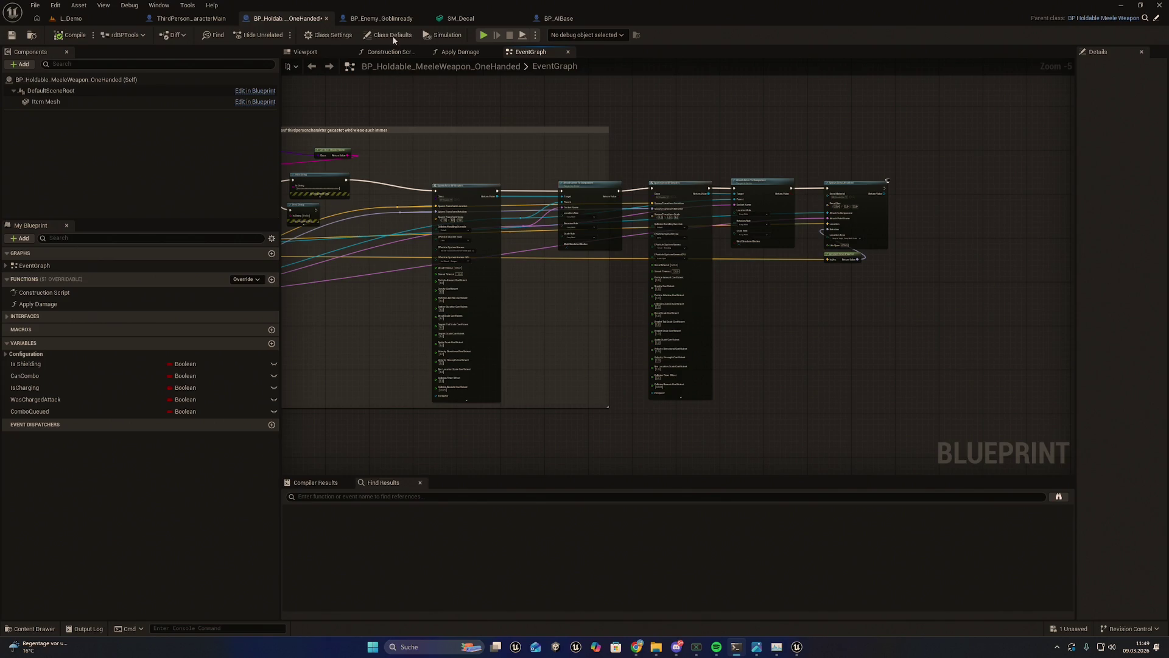
pyautogui.click(397, 19)
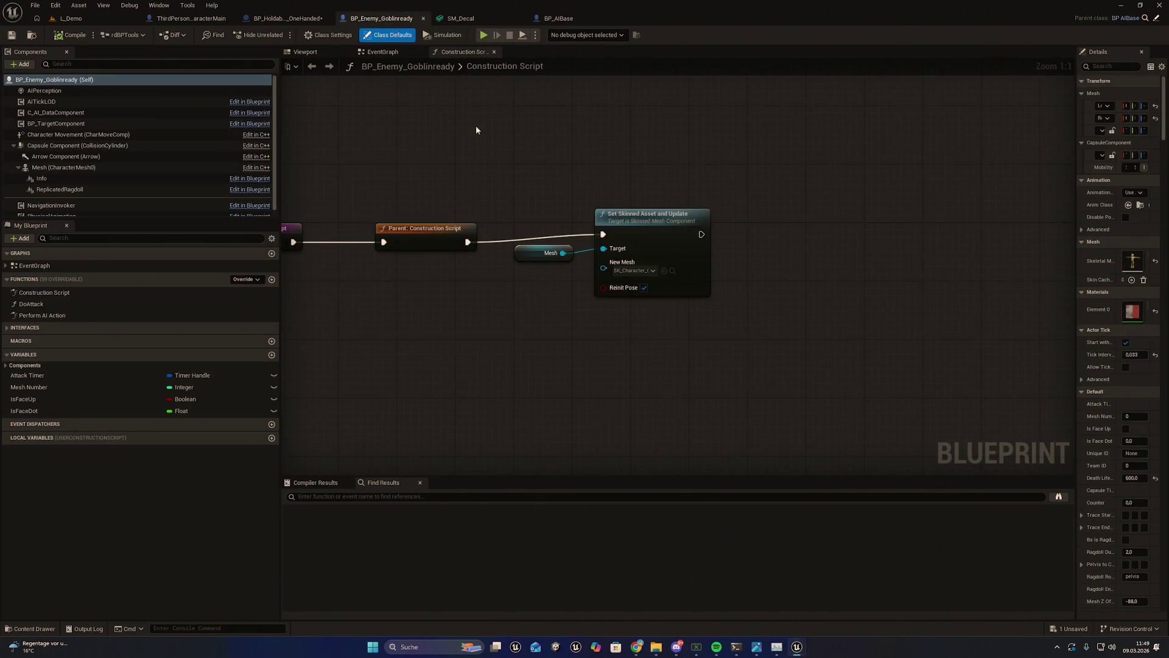
pyautogui.moveTo(450, 95); pyautogui.dragTo(552, 154)
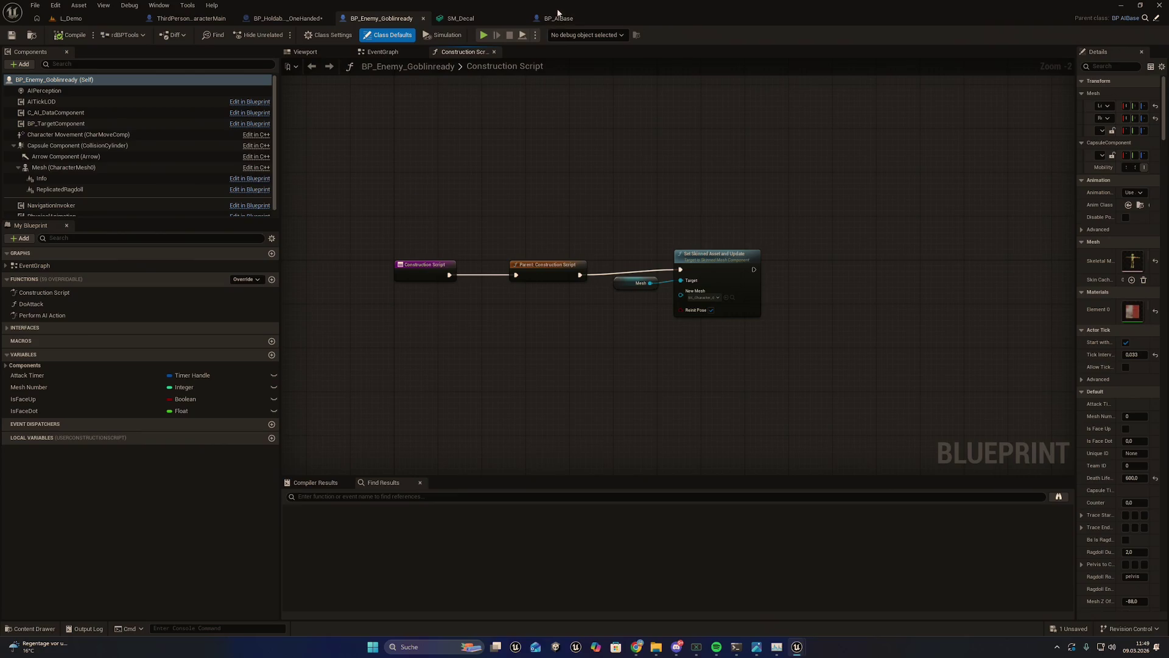
pyautogui.click(557, 15)
pyautogui.click(200, 20)
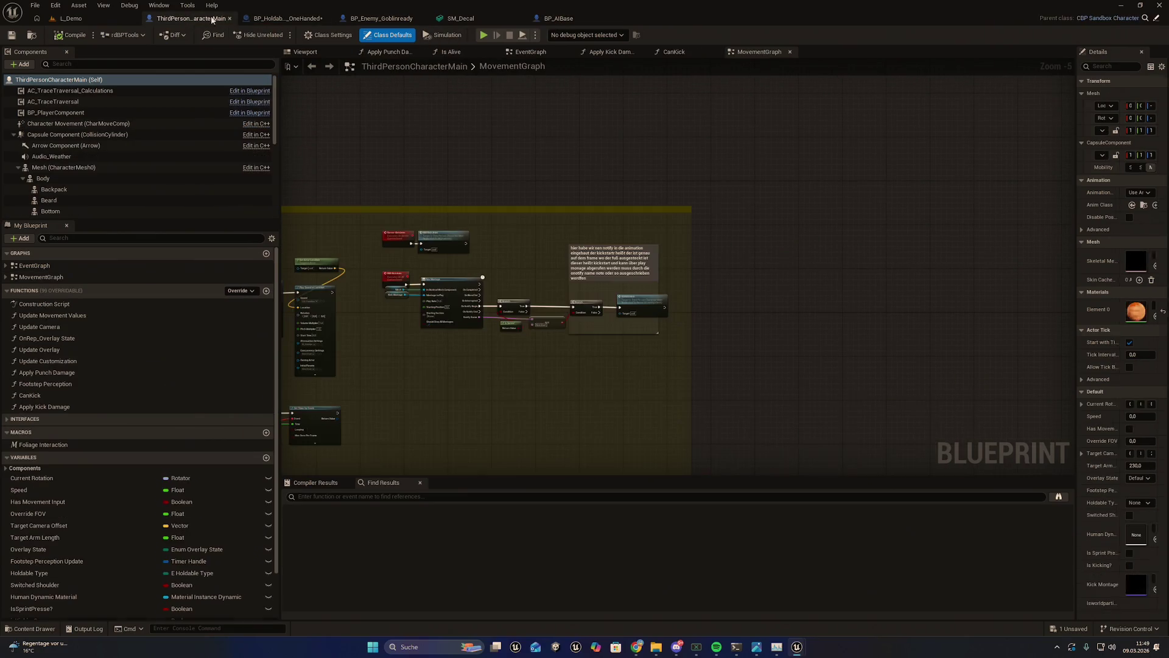
pyautogui.click(285, 18)
pyautogui.moveTo(391, 21)
pyautogui.mouseDown()
pyautogui.moveTo(462, 162)
pyautogui.moveTo(516, 149)
pyautogui.moveTo(46, 3)
pyautogui.mouseUp()
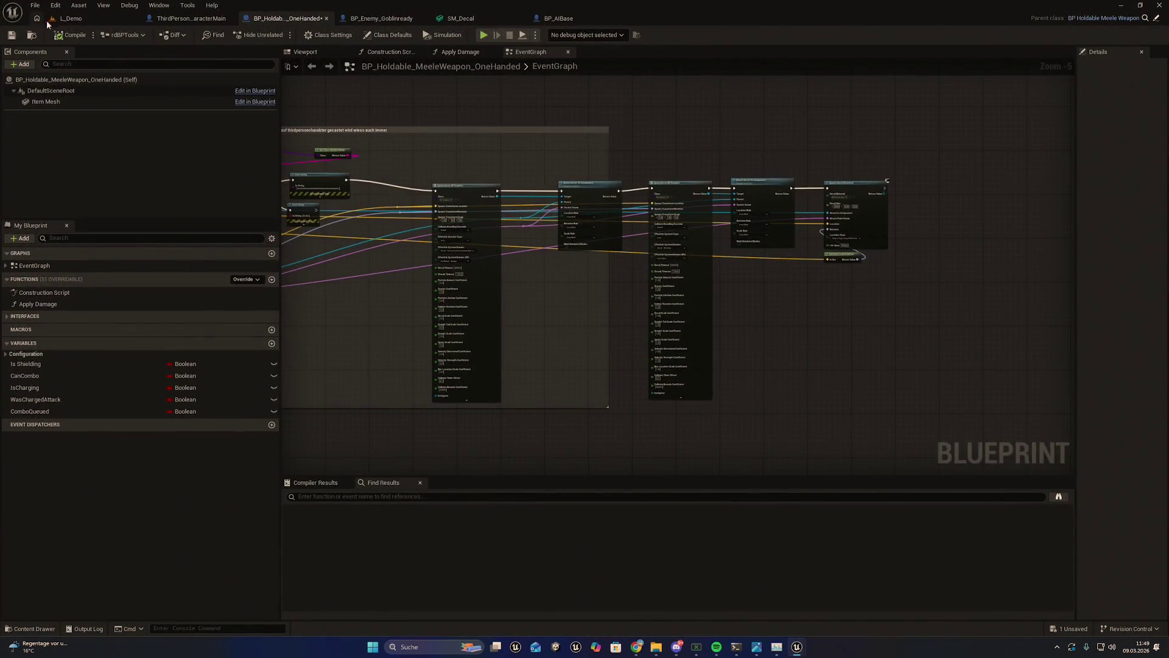
pyautogui.click(60, 19)
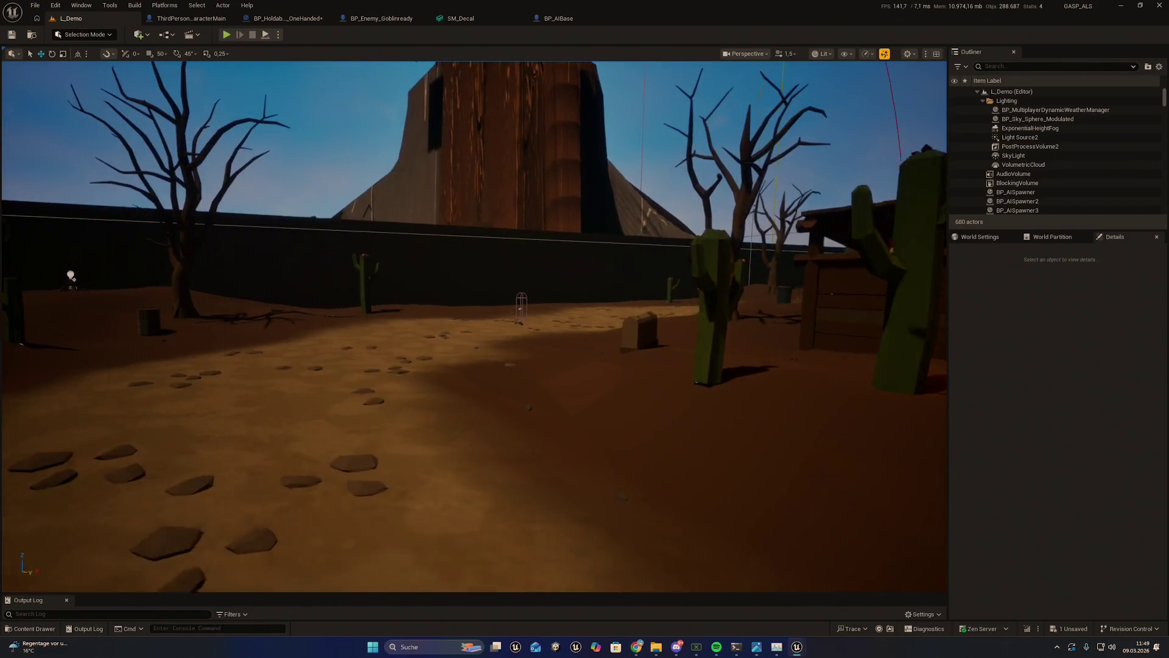
pyautogui.press('w')
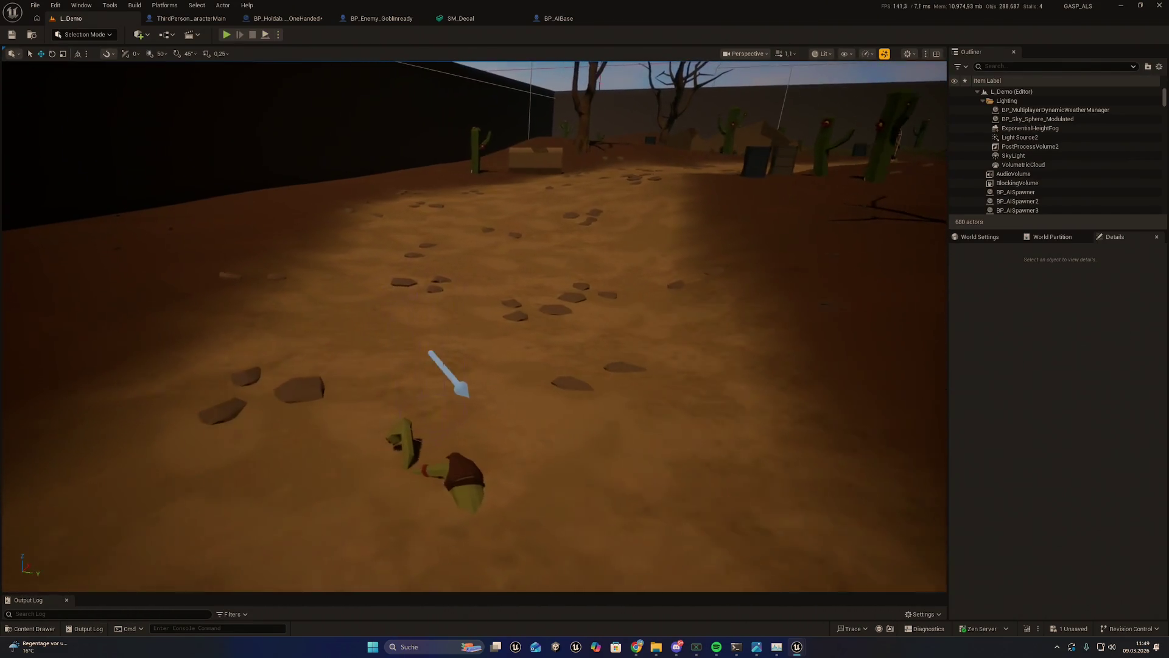
pyautogui.press('s')
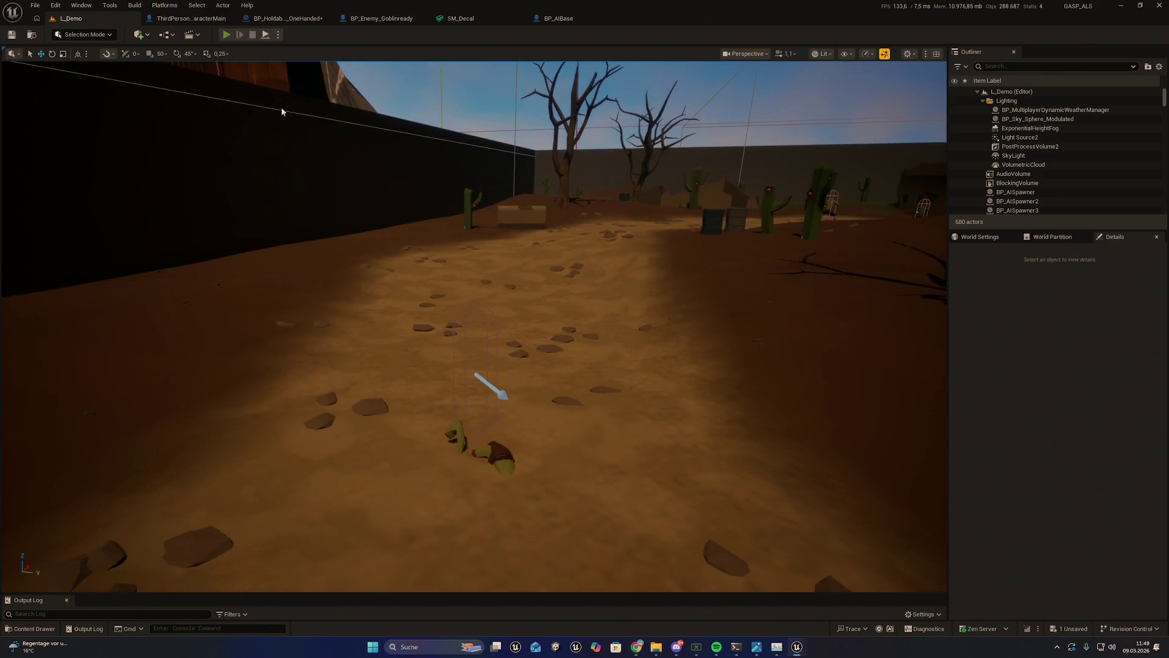
pyautogui.hotkey('alt', 'p')
pyautogui.press('Tab')
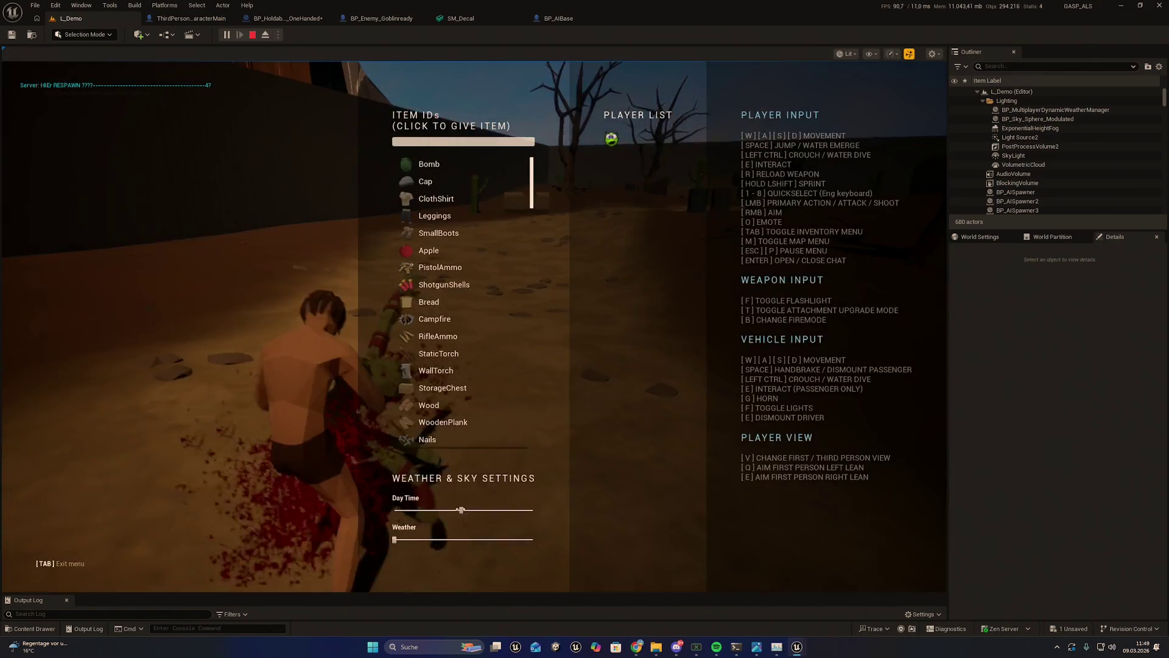
pyautogui.press('Tab')
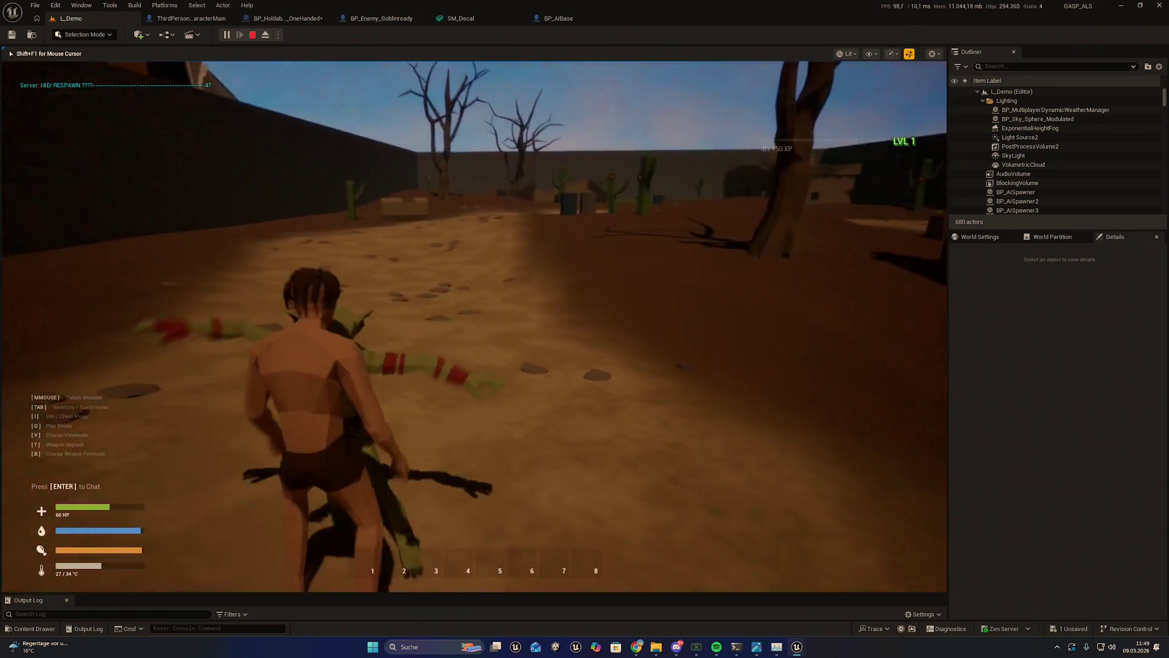
pyautogui.click(474, 326)
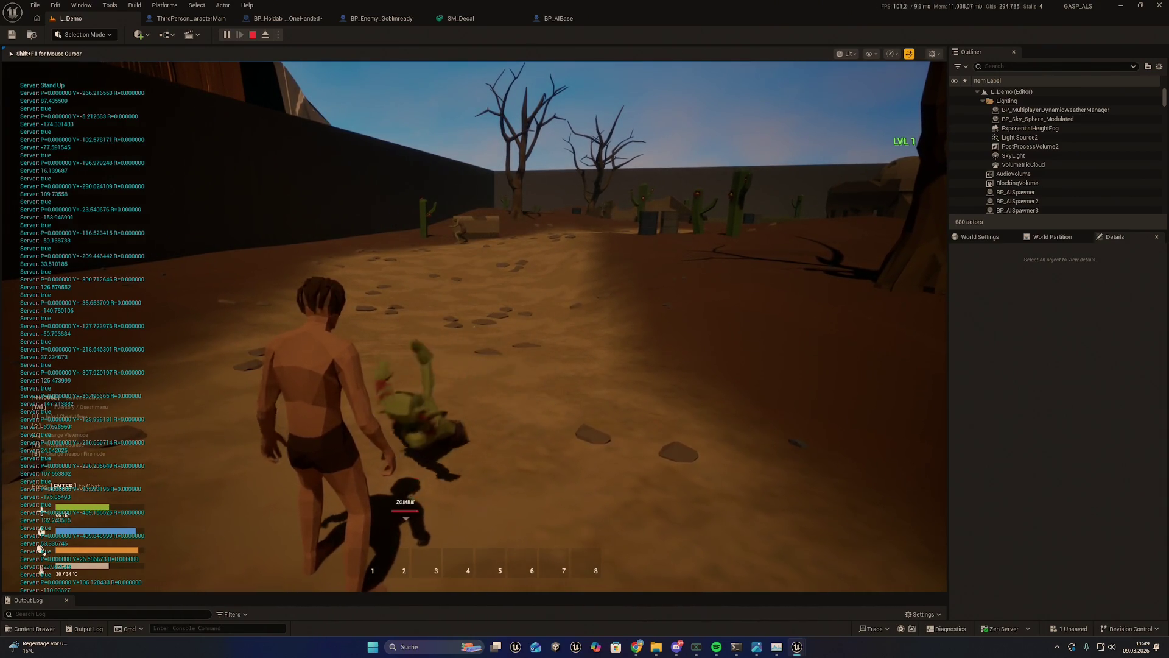
pyautogui.click(474, 326)
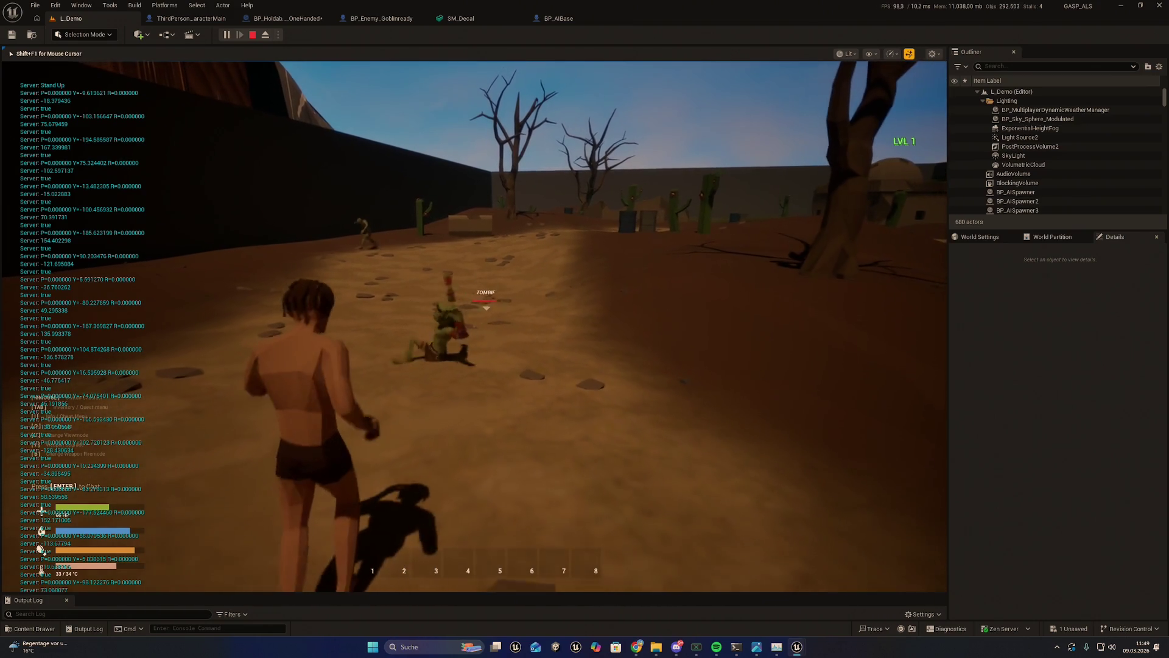
pyautogui.click(474, 325)
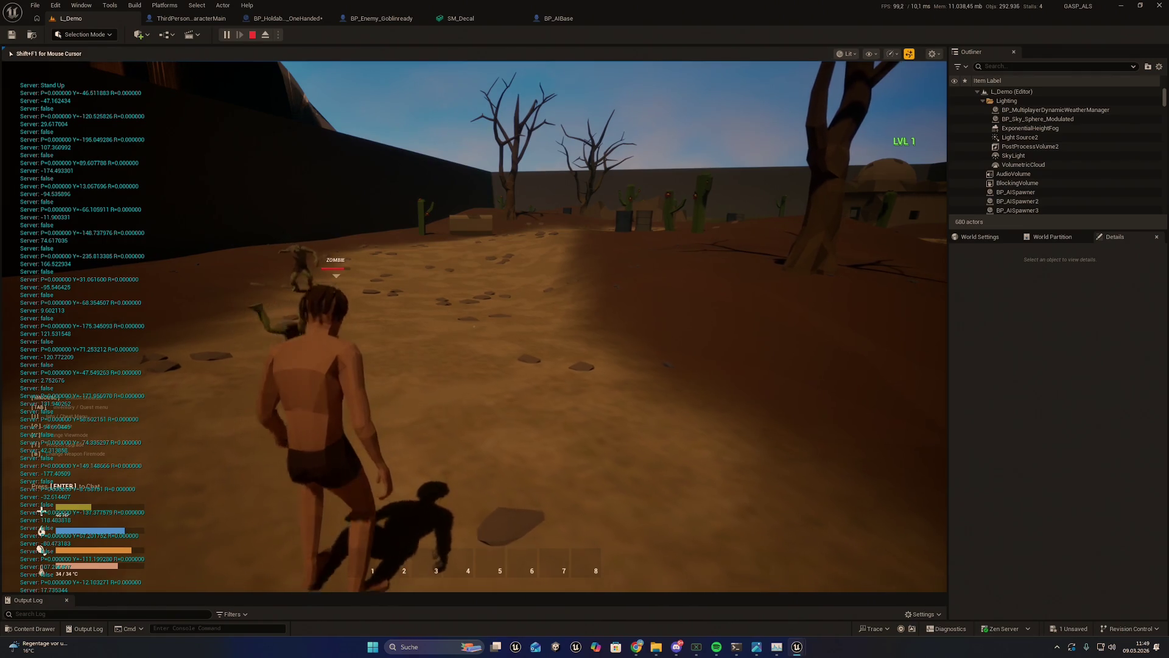
pyautogui.press('a')
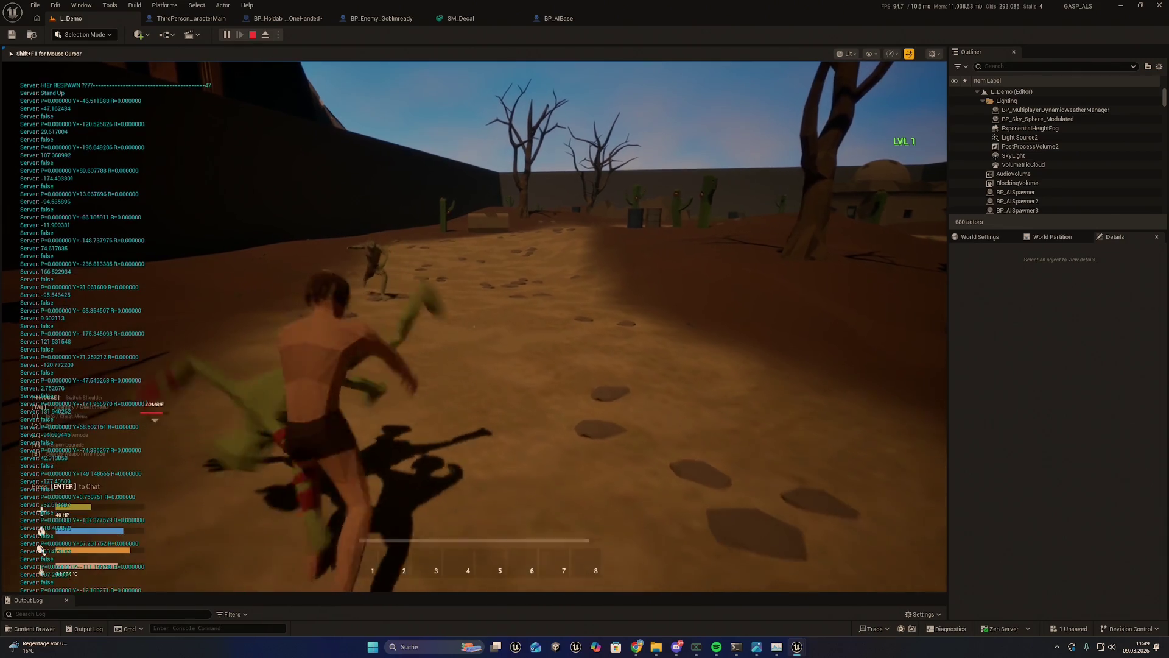
pyautogui.click(474, 326)
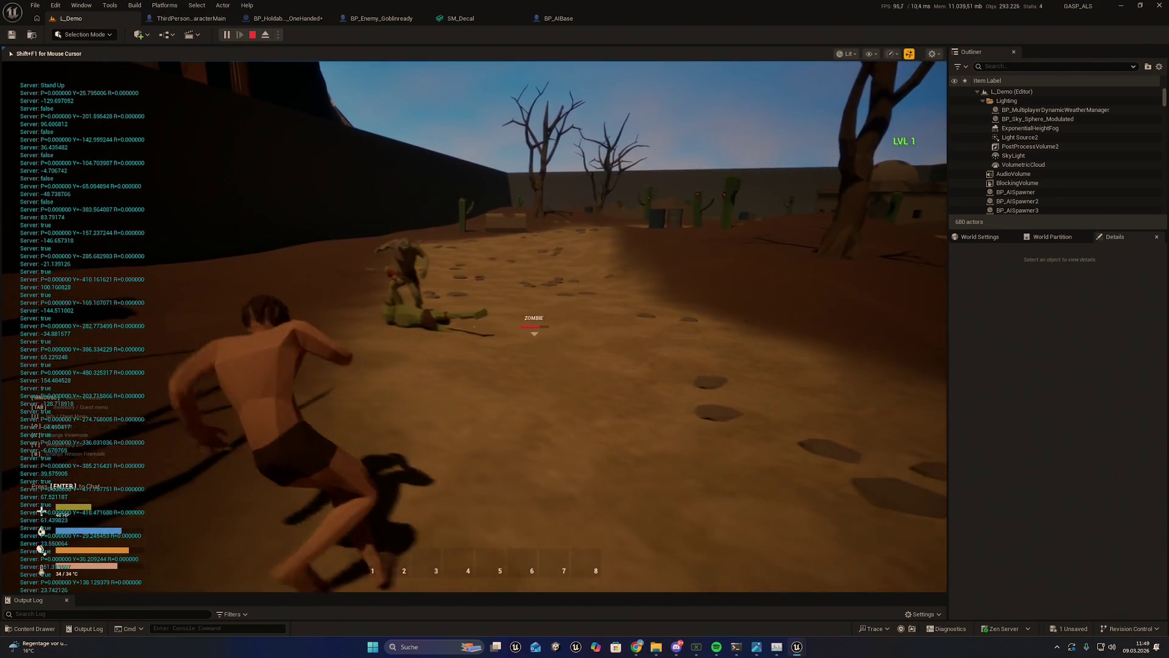
pyautogui.click(475, 325)
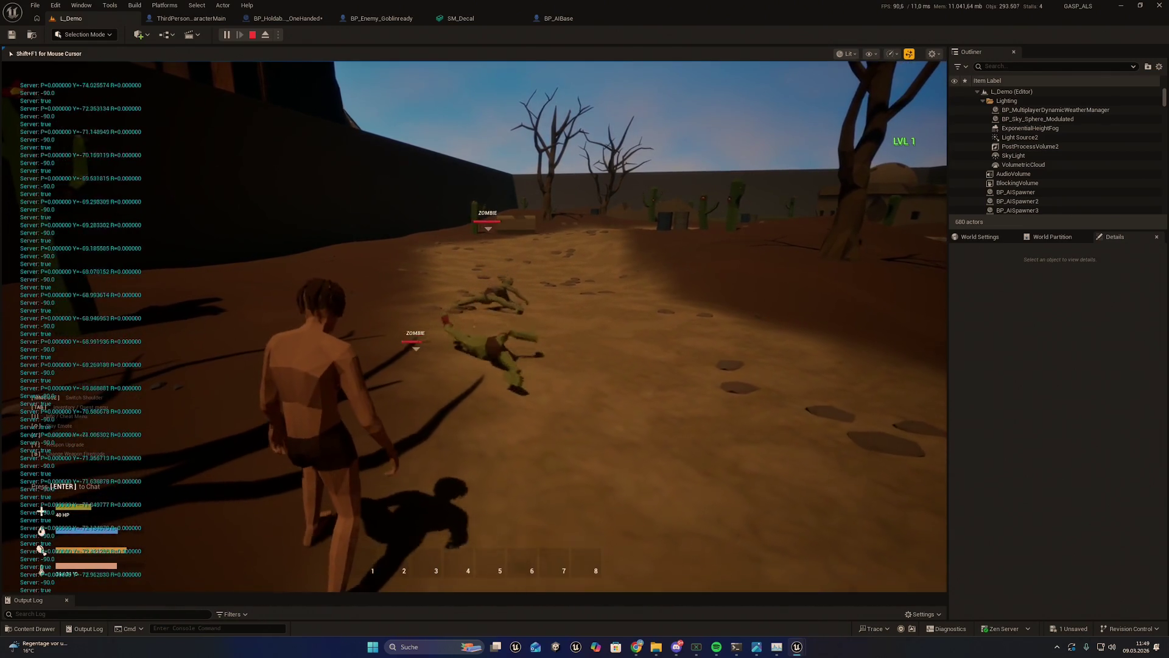
pyautogui.click(474, 326)
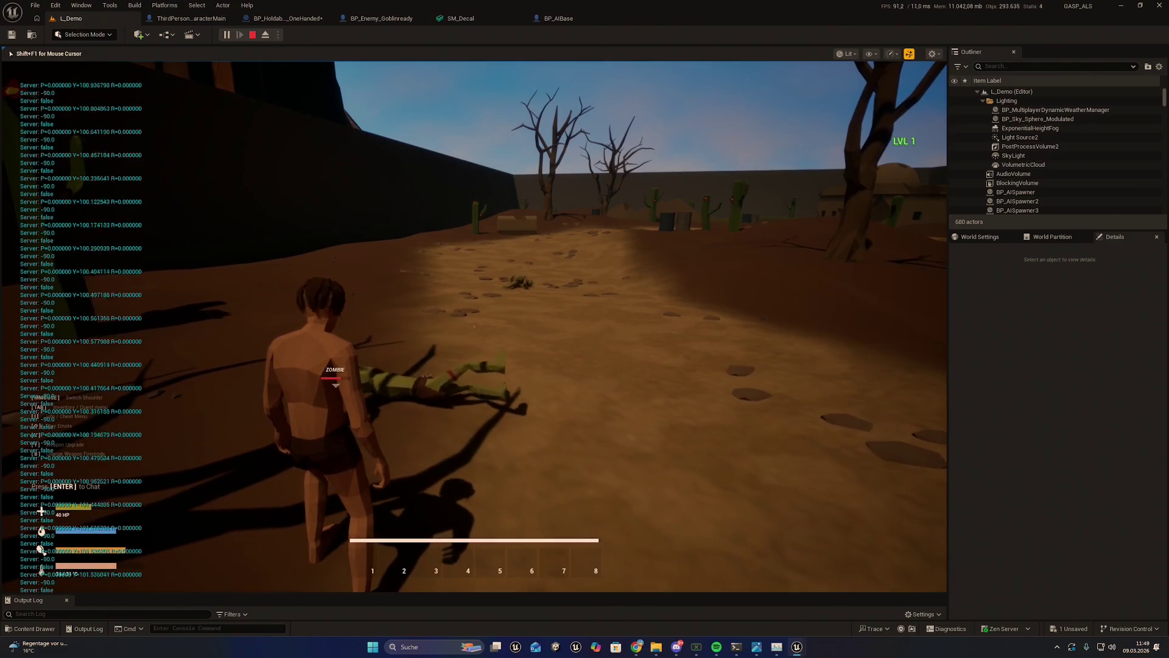
pyautogui.click(474, 326)
pyautogui.press('w')
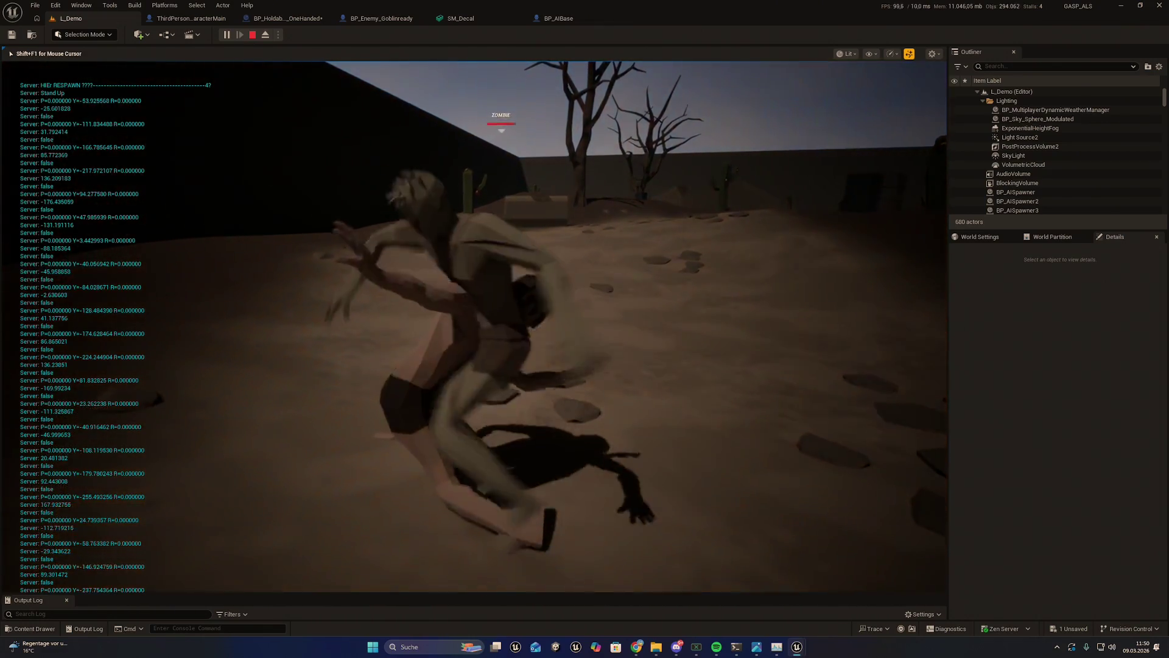
pyautogui.press('Escape')
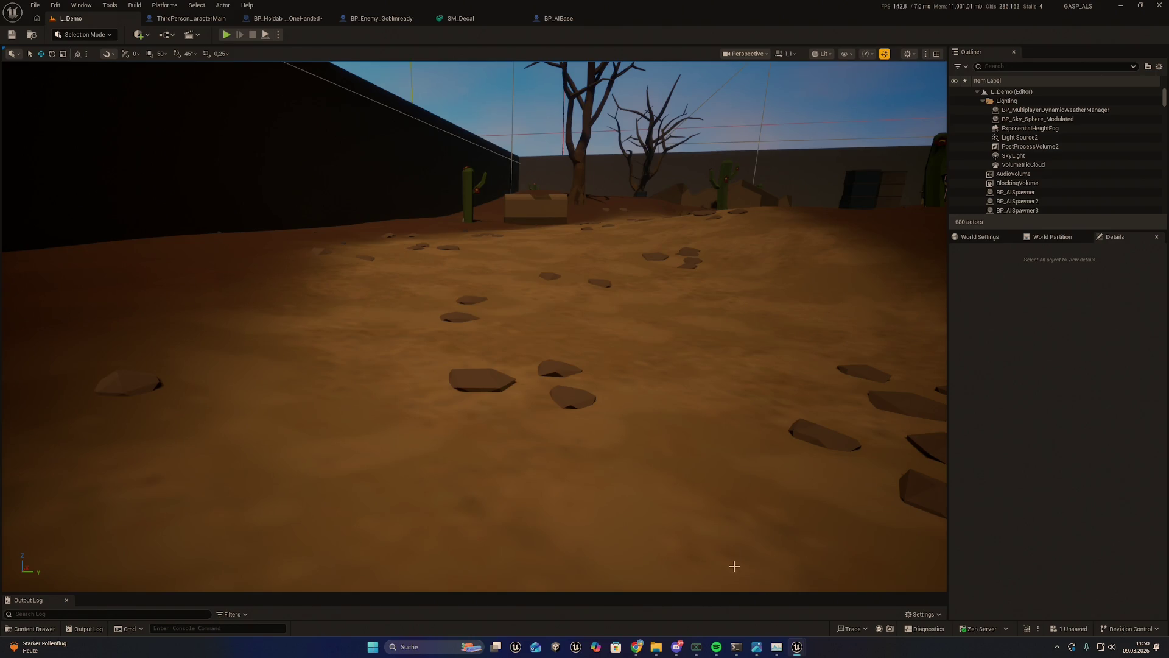
# Step: Close the range weapon Blueprint, then review and close the one-handed melee weapon Blueprint
pyautogui.moveTo(802, 650)
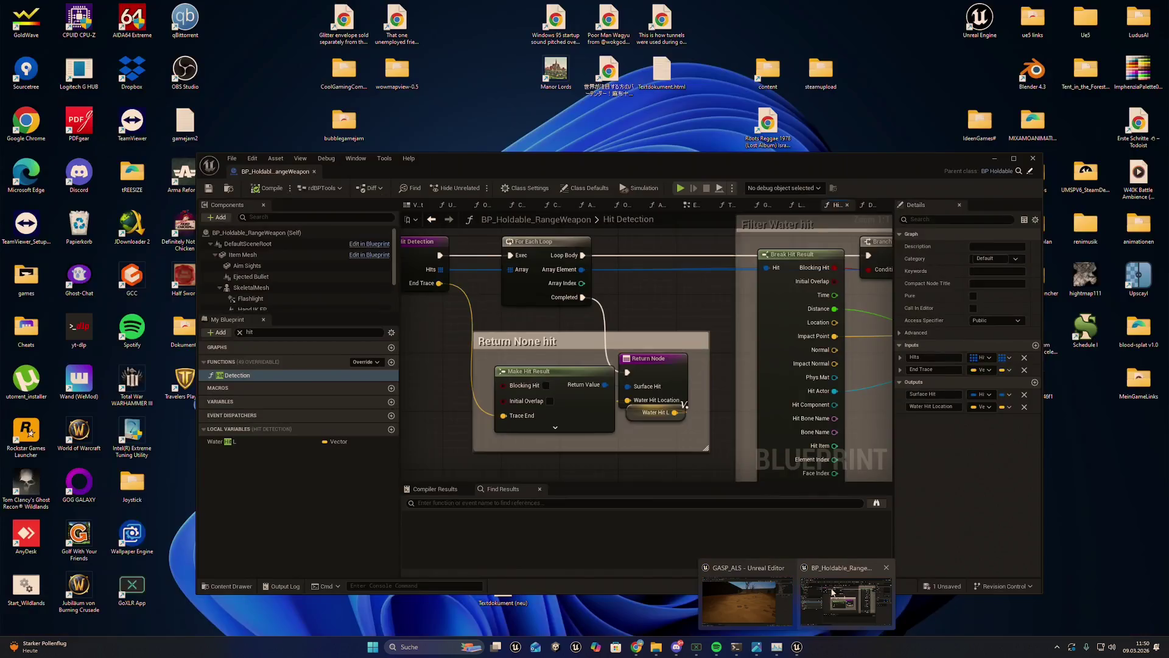
pyautogui.click(844, 600)
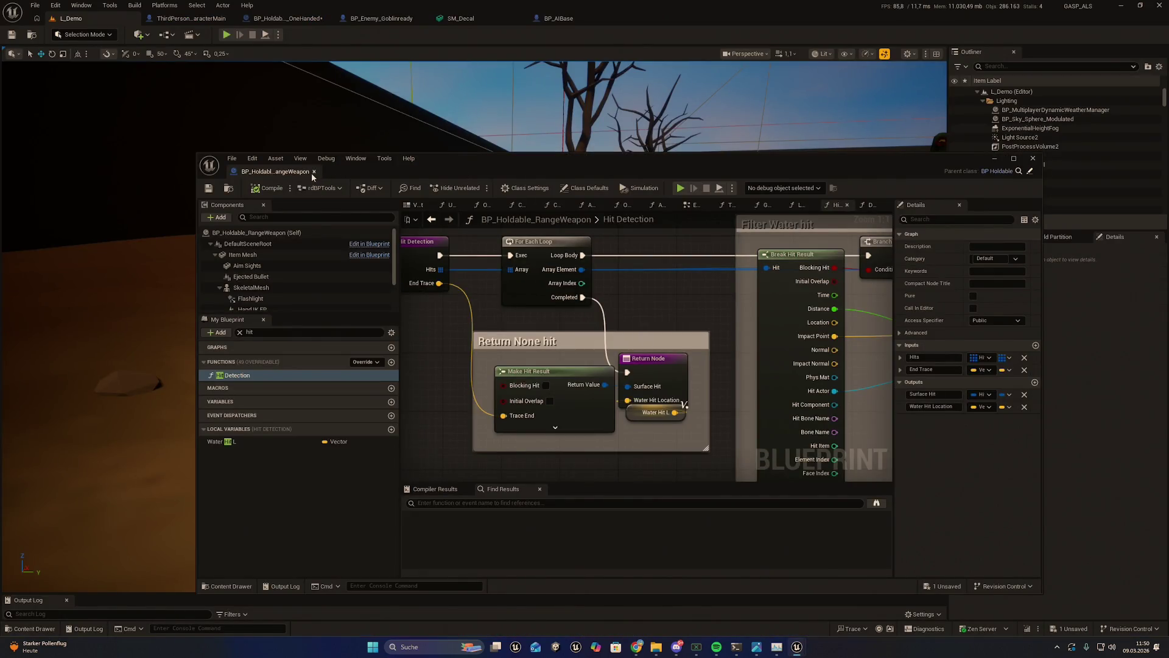
pyautogui.click(312, 172)
pyautogui.click(291, 19)
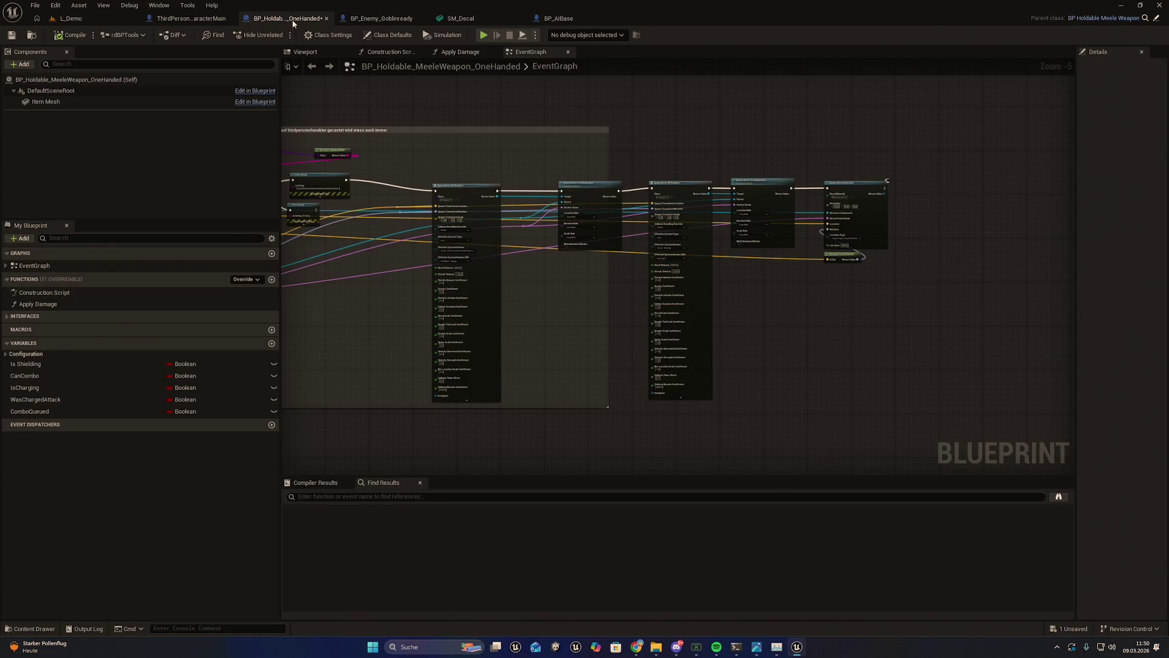
pyautogui.moveTo(606, 204)
pyautogui.mouseDown()
pyautogui.moveTo(809, 214)
pyautogui.moveTo(503, 169)
pyautogui.mouseUp()
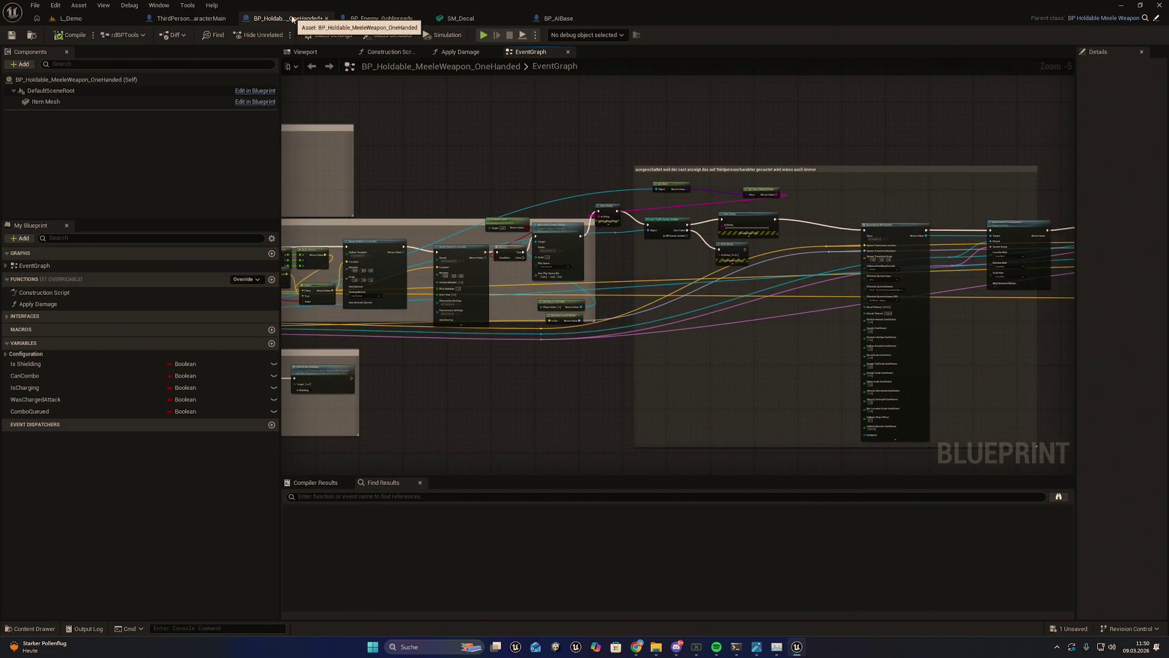
pyautogui.scroll(-3, 598, 161)
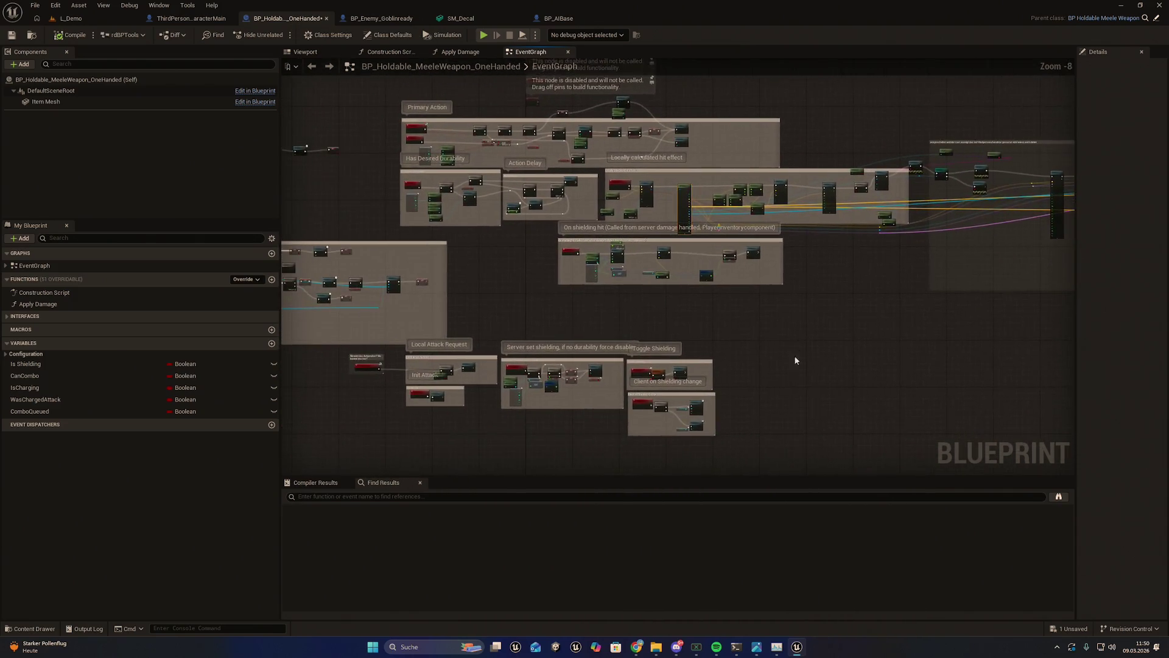
pyautogui.moveTo(713, 323); pyautogui.dragTo(795, 397)
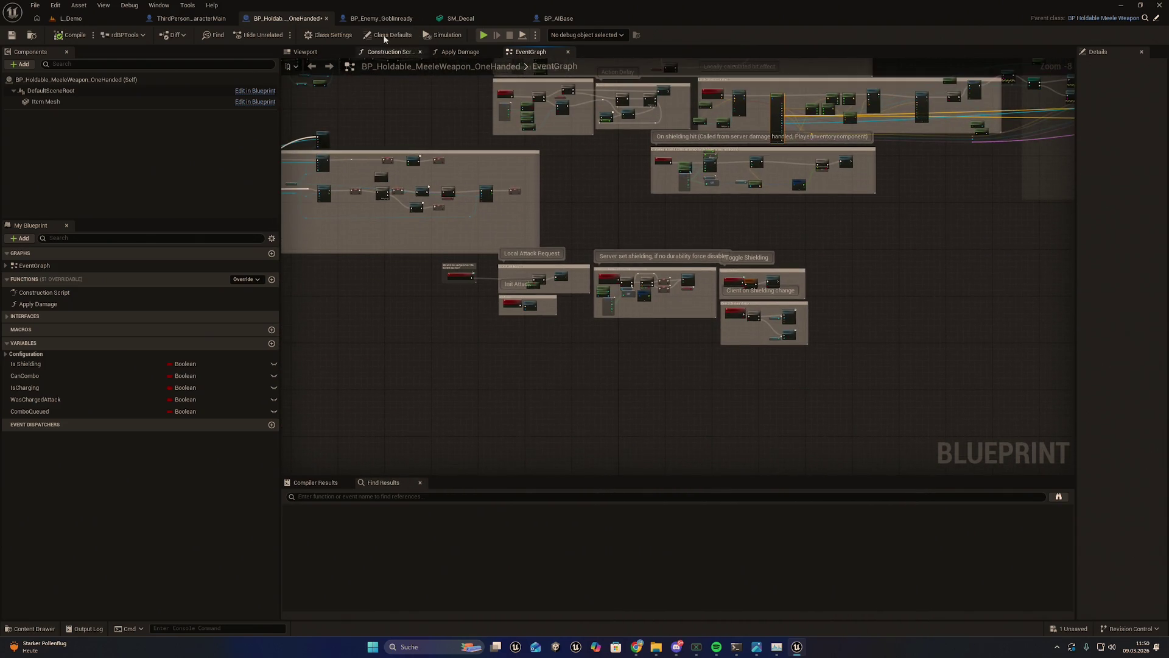
pyautogui.click(326, 19)
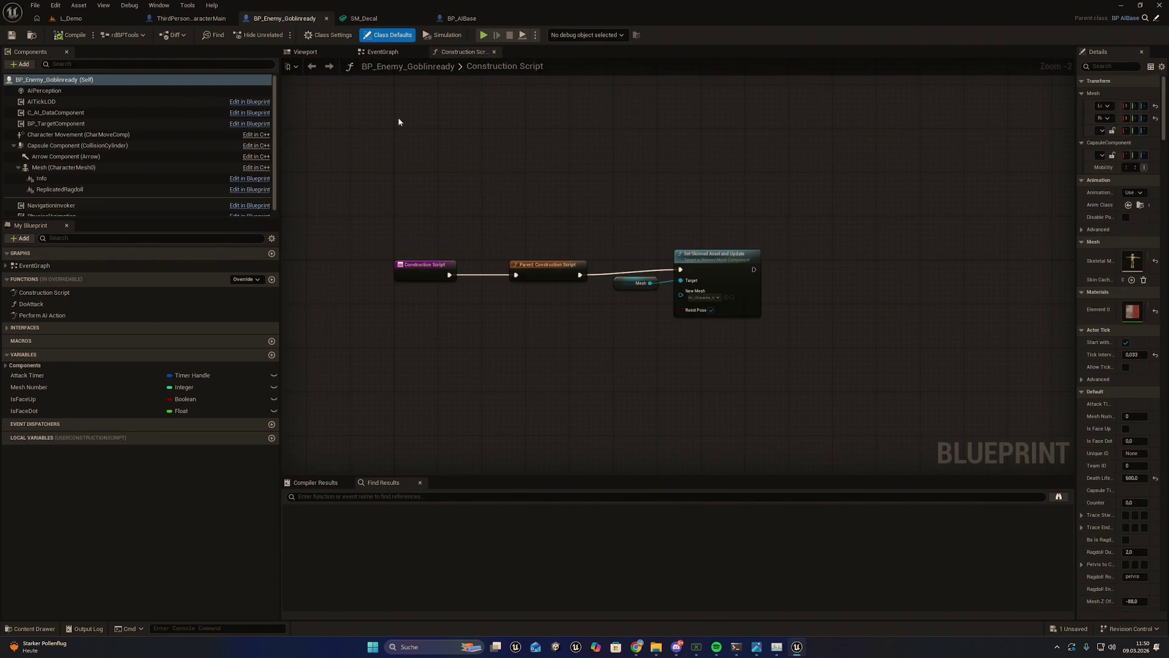
# Step: Look over the Goblin's EventGraph, then switch to BP_AIBase's ragdoll function
pyautogui.click(382, 52)
pyautogui.moveTo(798, 300)
pyautogui.mouseDown()
pyautogui.moveTo(783, 268)
pyautogui.moveTo(816, 356)
pyautogui.moveTo(664, 229)
pyautogui.mouseUp()
pyautogui.scroll(-2, 401, 318)
pyautogui.scroll(3, 483, 281)
pyautogui.click(462, 18)
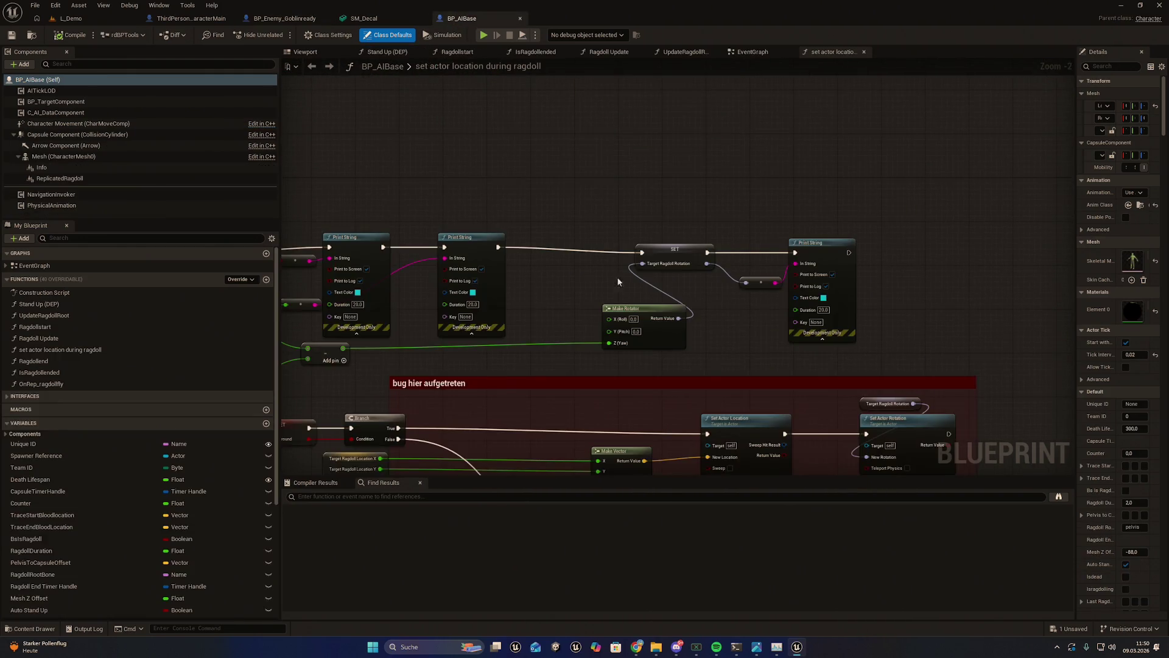
# Step: Set the three ragdoll Print String keys to 1, 2 and 3, compile BP_AIBase, and return to L_Demo
pyautogui.moveTo(753, 463); pyautogui.dragTo(797, 323)
pyautogui.moveTo(691, 246); pyautogui.dragTo(824, 303)
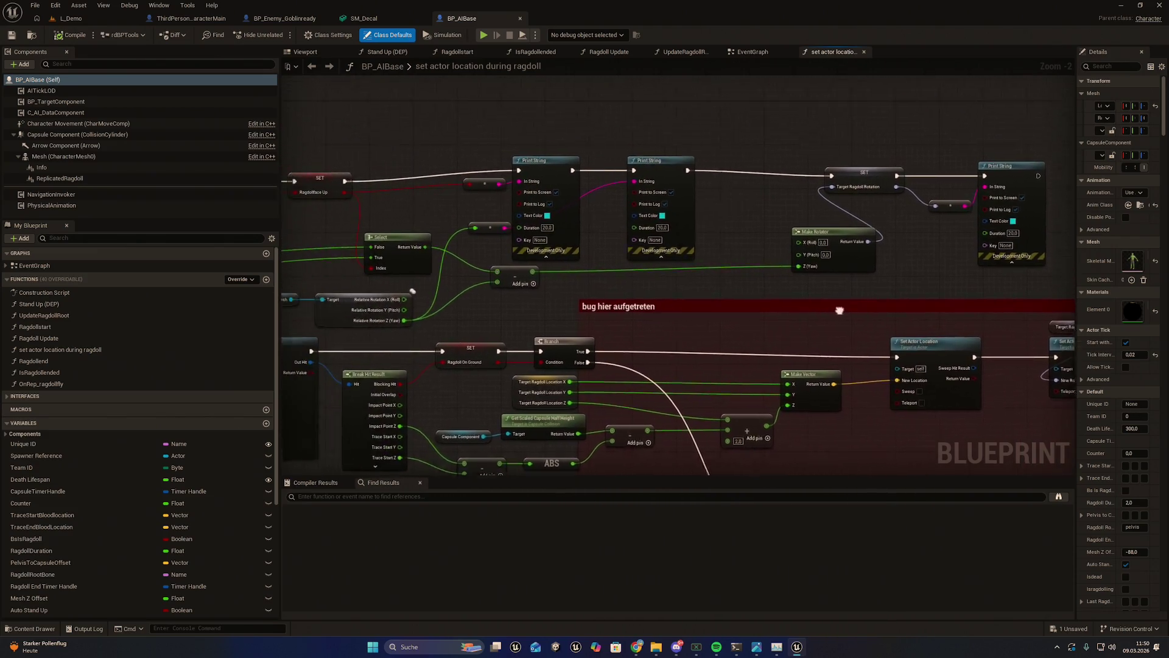
pyautogui.scroll(2, 646, 280)
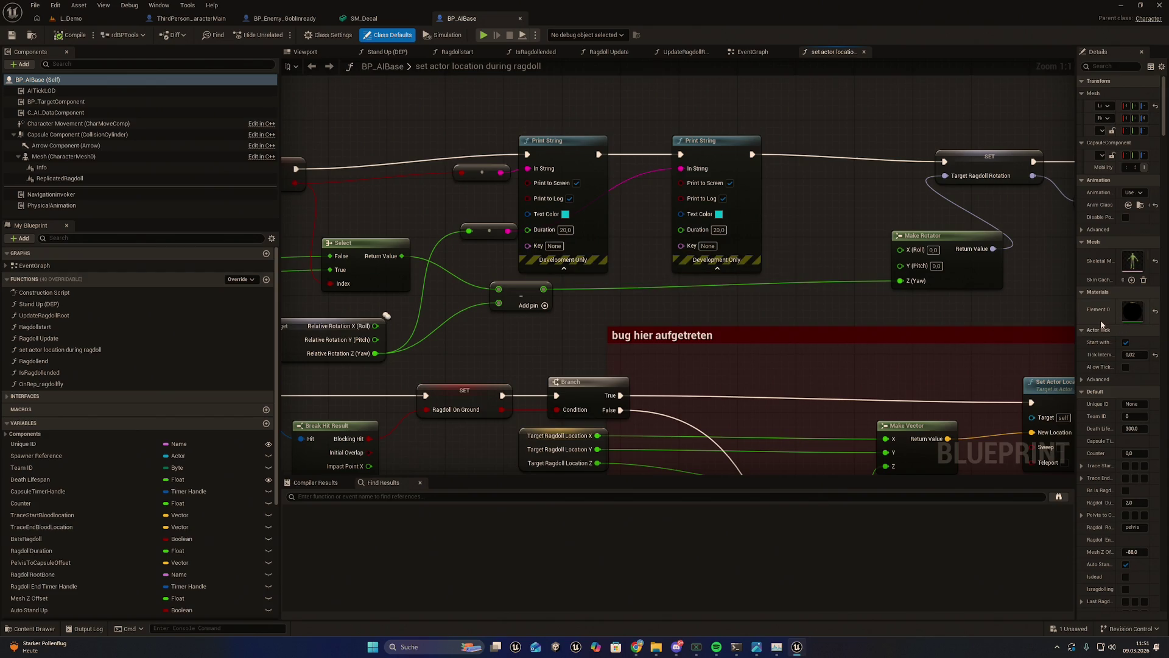
pyautogui.click(550, 245)
pyautogui.write('1')
pyautogui.click(707, 245)
pyautogui.write('2')
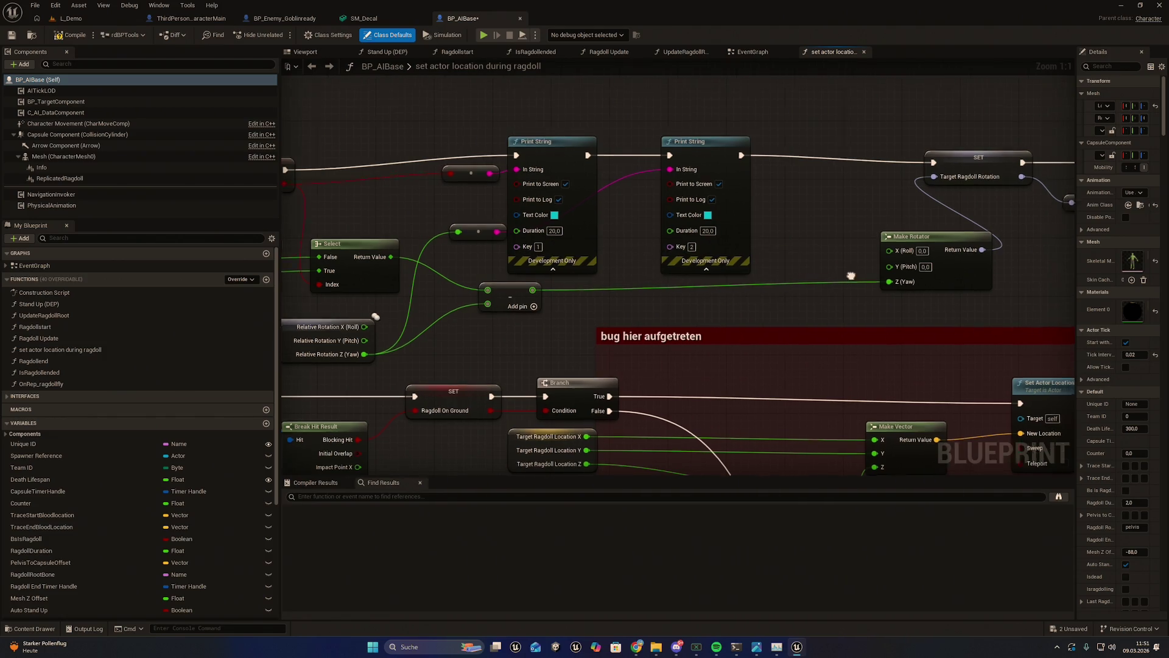
pyautogui.click(928, 254)
pyautogui.write('3')
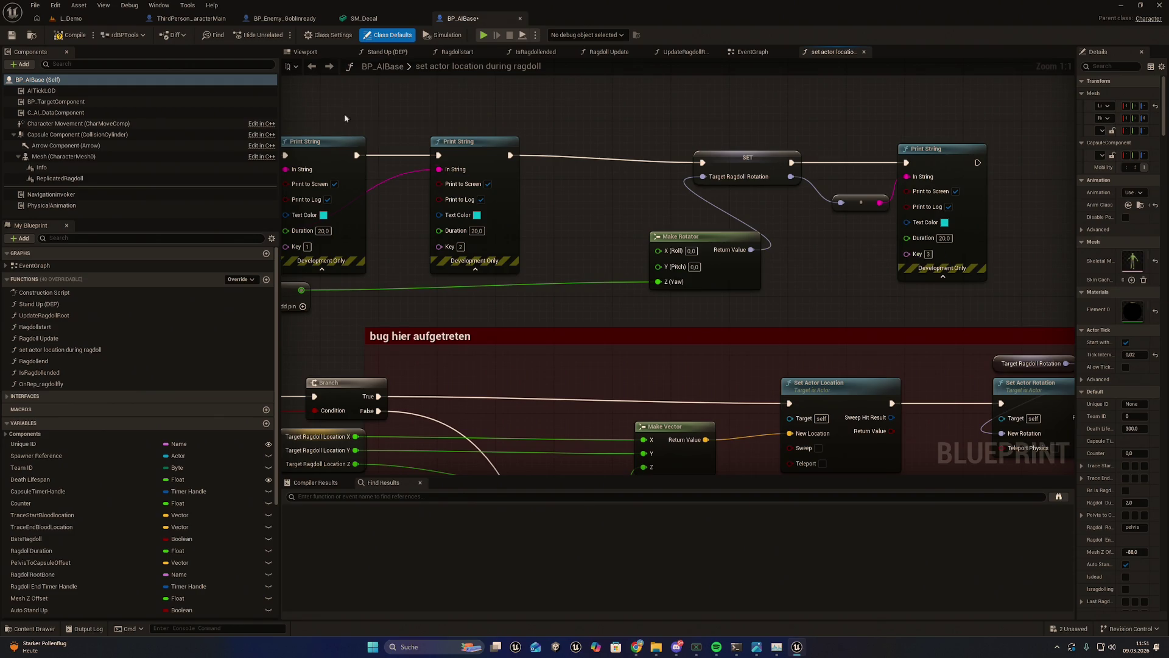
pyautogui.click(74, 36)
pyautogui.click(72, 18)
# Step: Save all changes, run a play session, and screenshot the top-left debug text
pyautogui.click(34, 5)
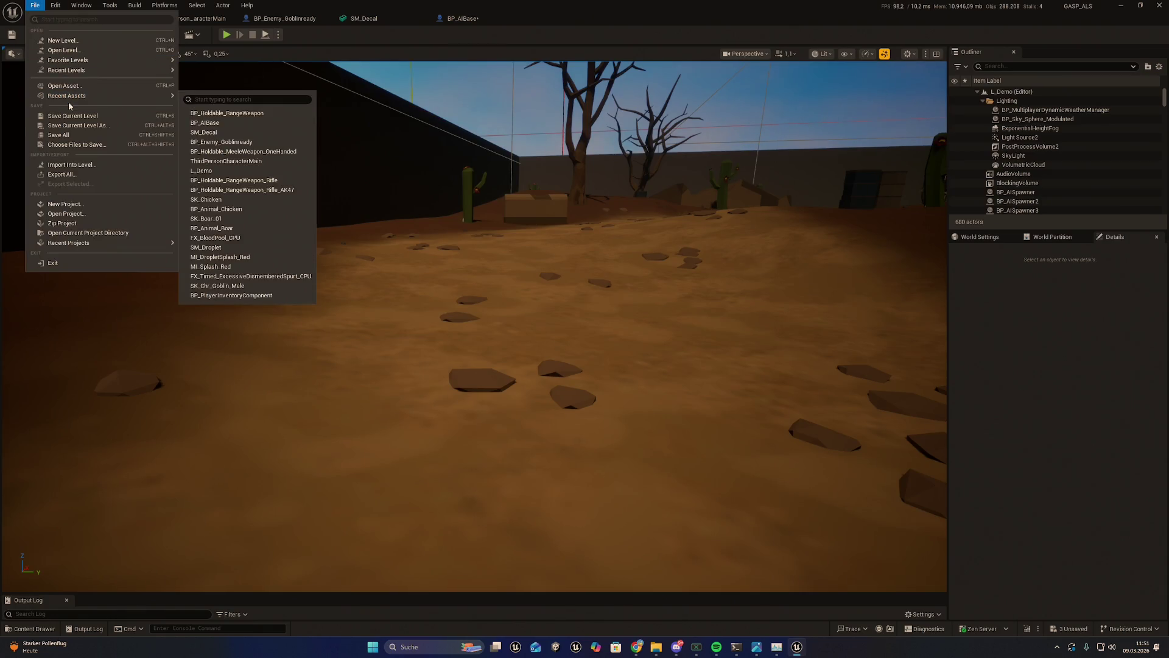
pyautogui.click(61, 134)
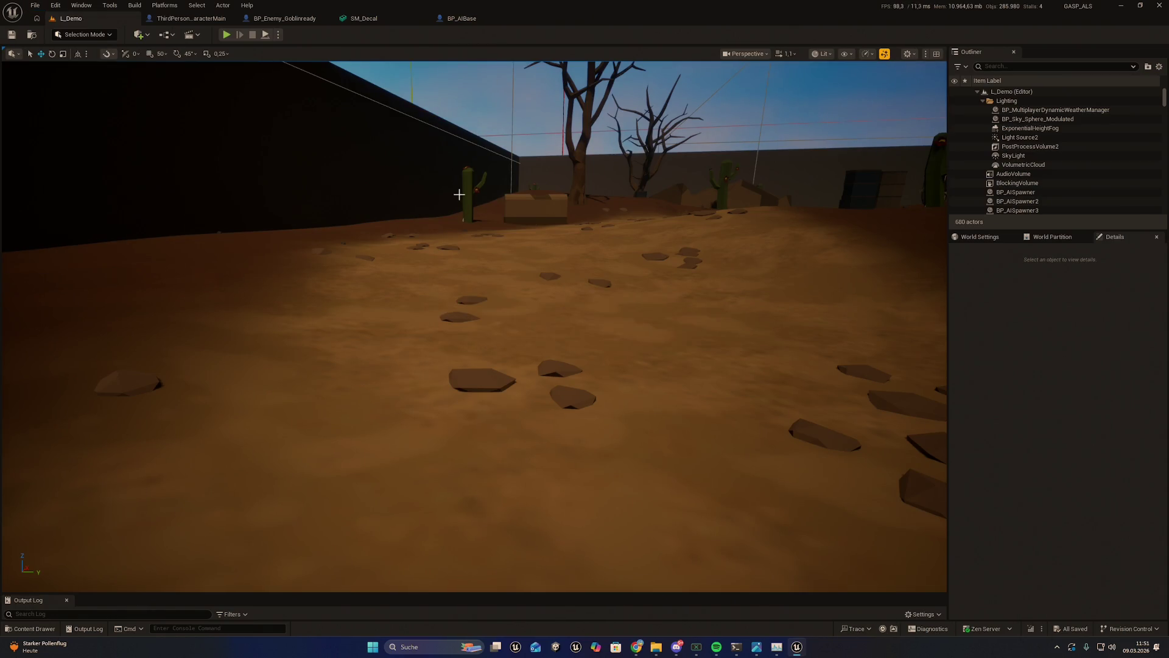
pyautogui.click(226, 34)
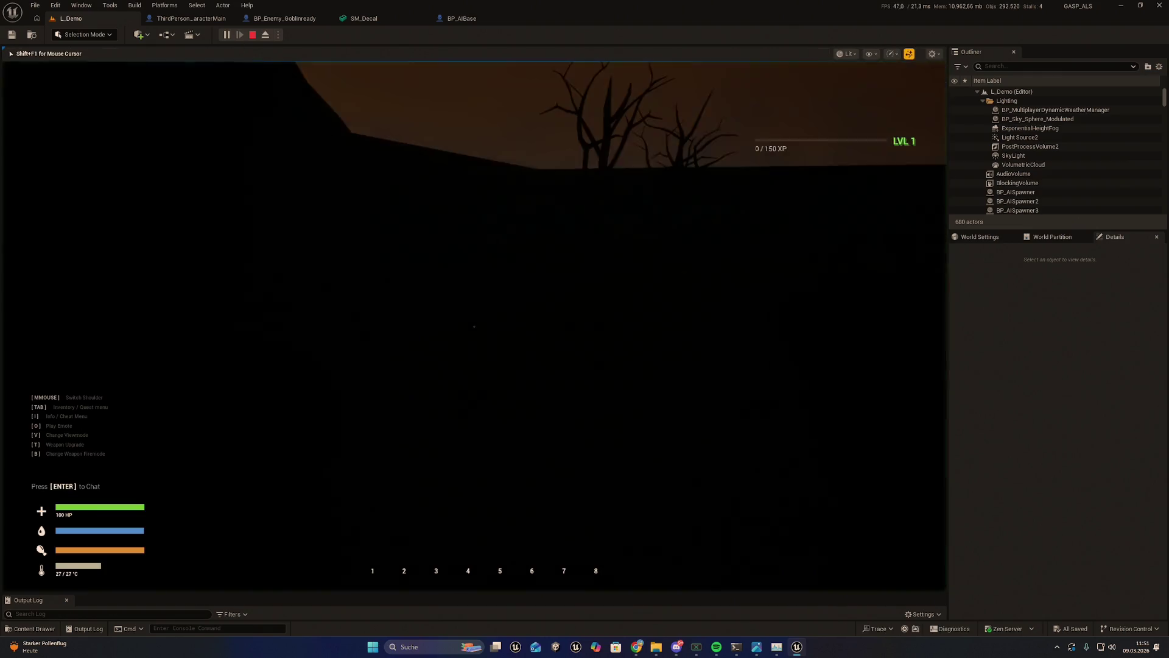
pyautogui.press('Tab')
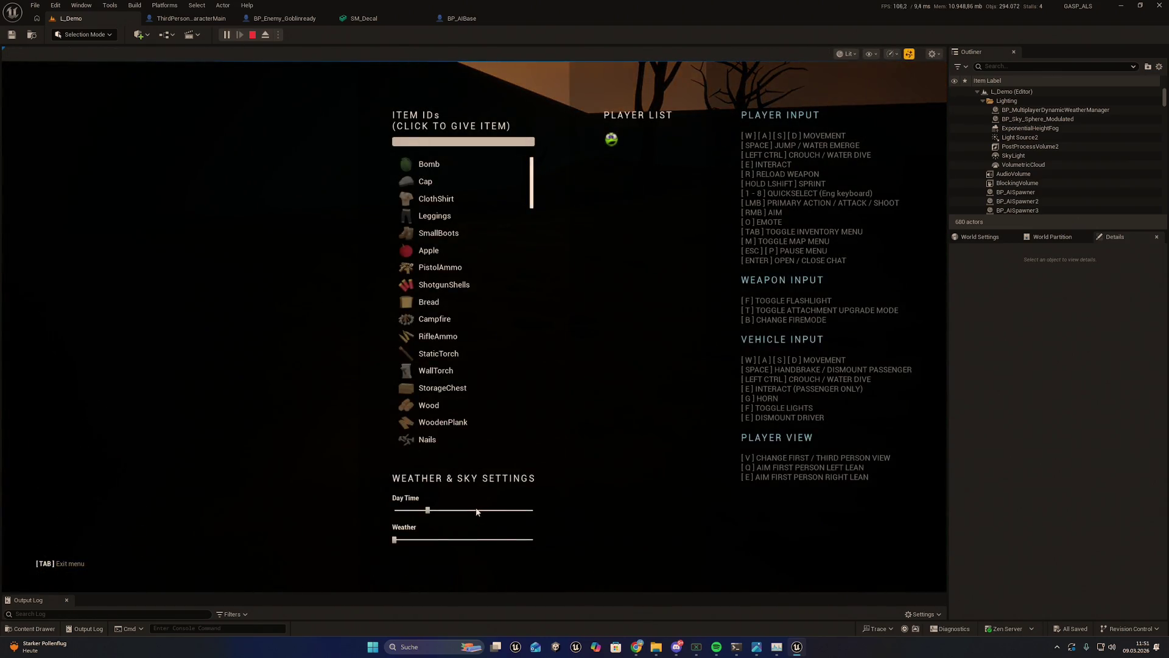
pyautogui.press('Tab')
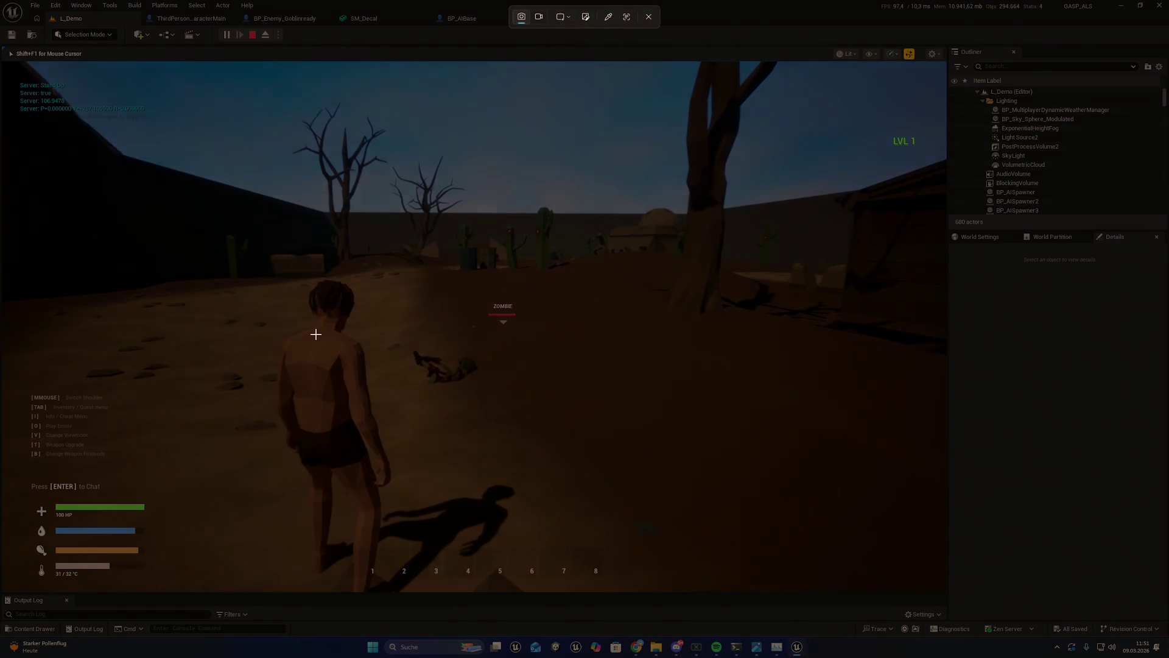
pyautogui.press('shift+super+s')
pyautogui.moveTo(2, 68)
pyautogui.mouseDown()
pyautogui.moveTo(253, 178)
pyautogui.moveTo(252, 154)
pyautogui.mouseUp()
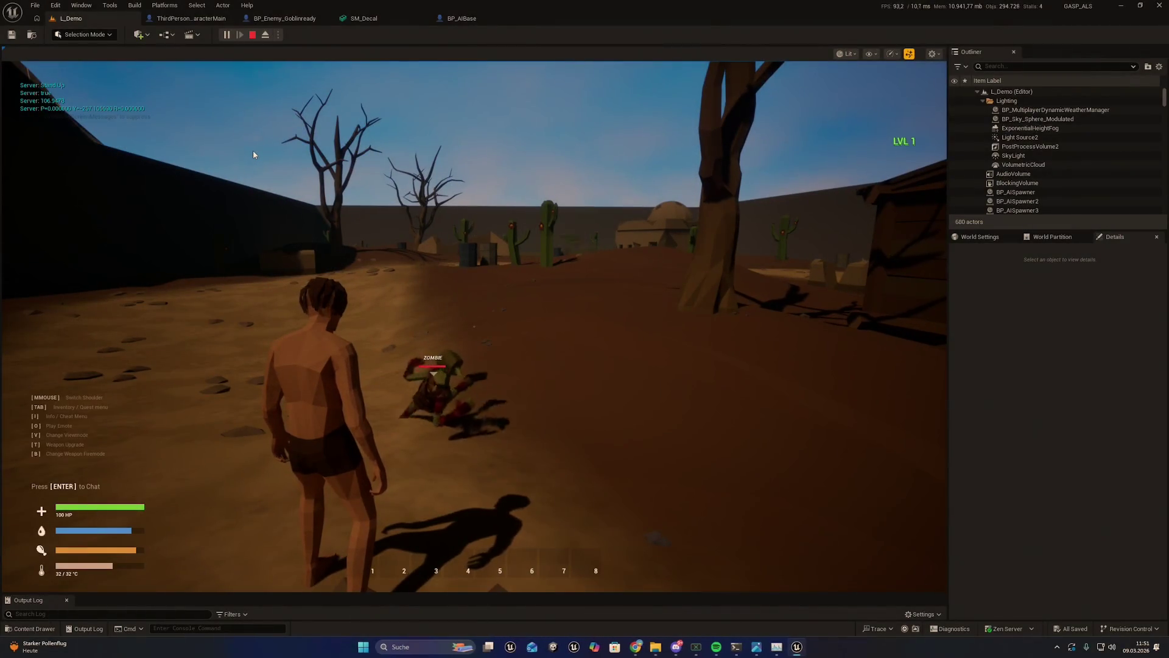
pyautogui.click(254, 150)
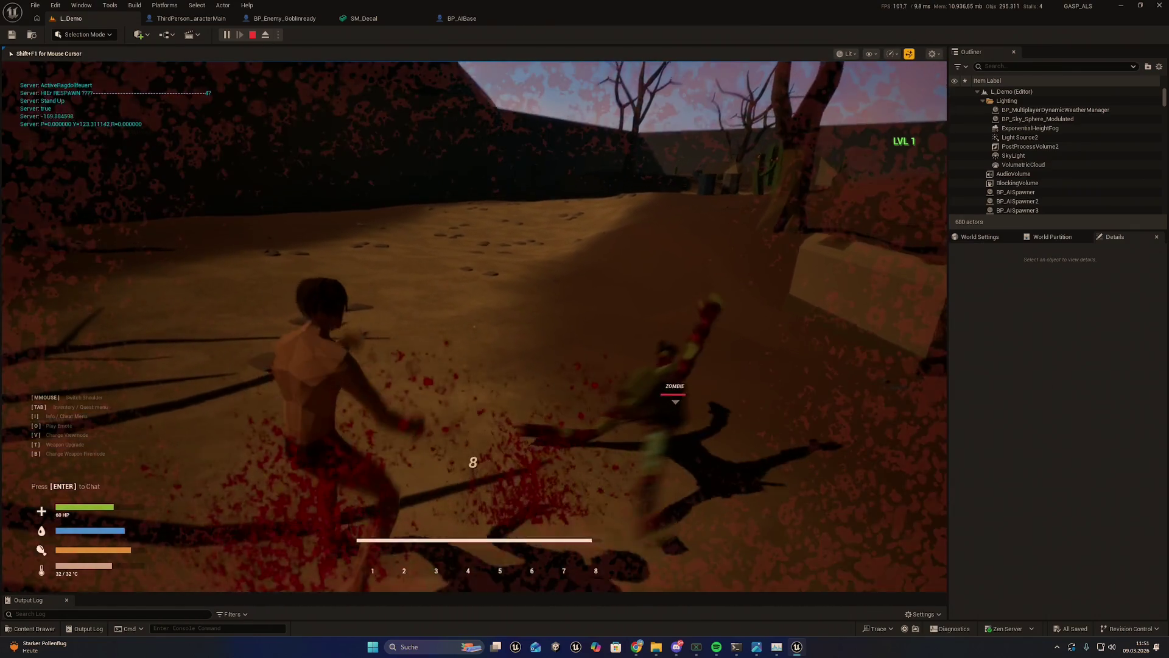
pyautogui.press('Escape')
# Step: Replay, punch the zombie into ragdoll, and screenshot its debug values
pyautogui.hotkey('alt', 'p')
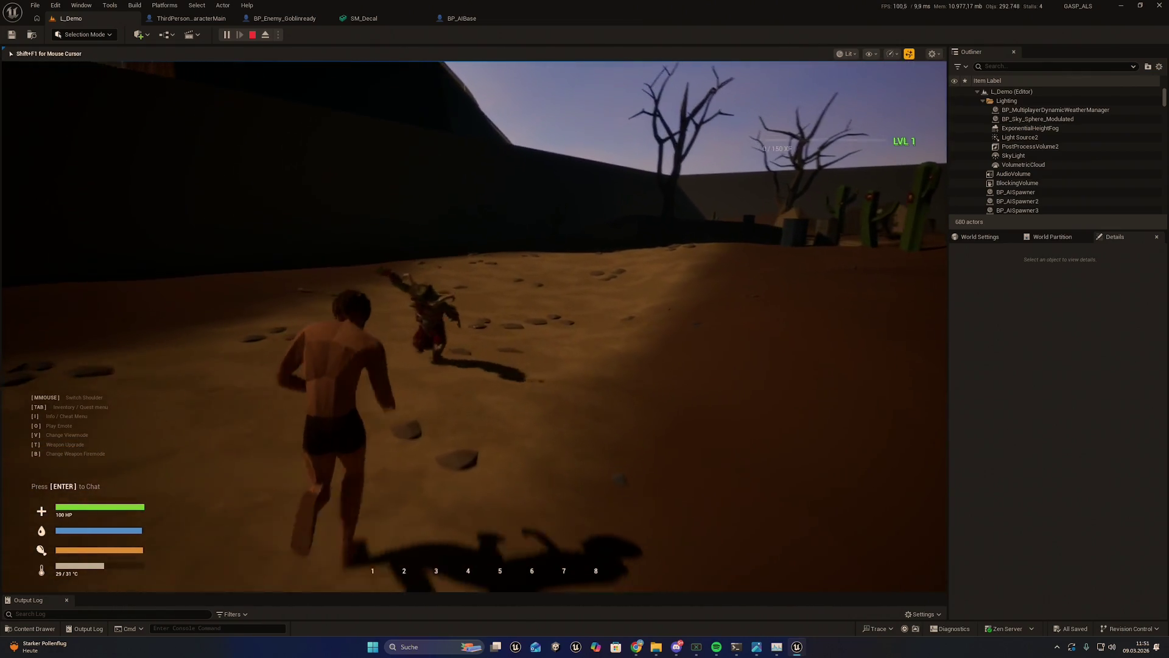
pyautogui.click(474, 327)
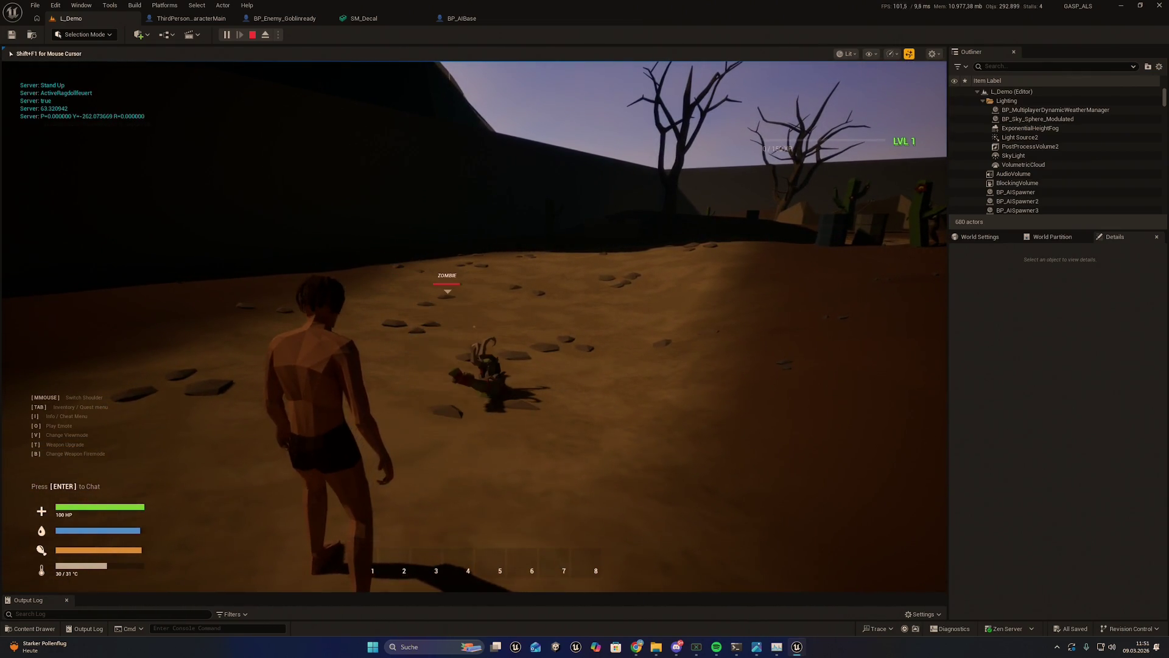
pyautogui.press('super+shift+s')
pyautogui.moveTo(4, 80); pyautogui.dragTo(245, 175)
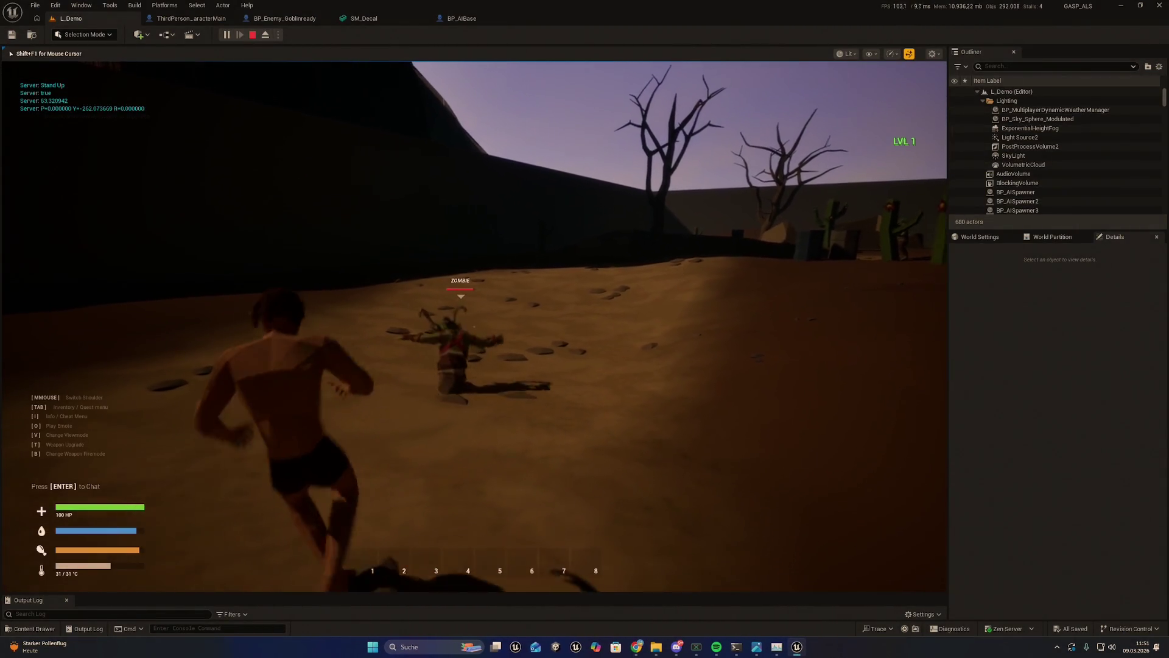
pyautogui.press('Escape')
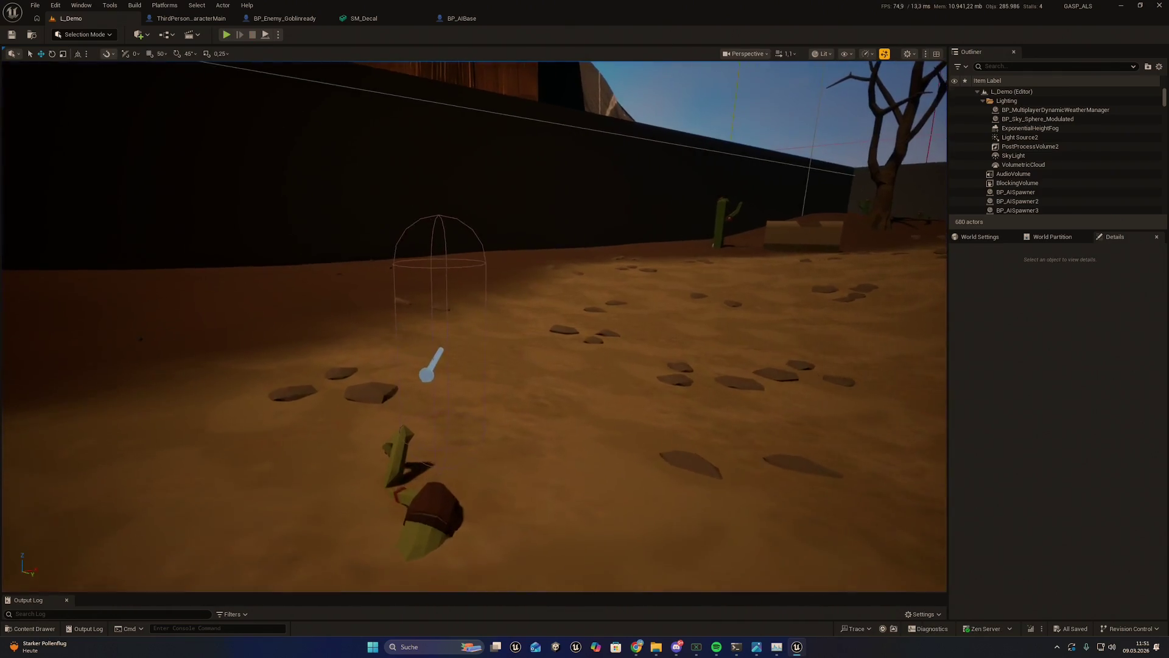
# Step: Play a third time, punch the goblin into ragdoll, and capture its debug values while it lies down
pyautogui.scroll(-5, 286, 122)
pyautogui.hotkey('alt', 'p')
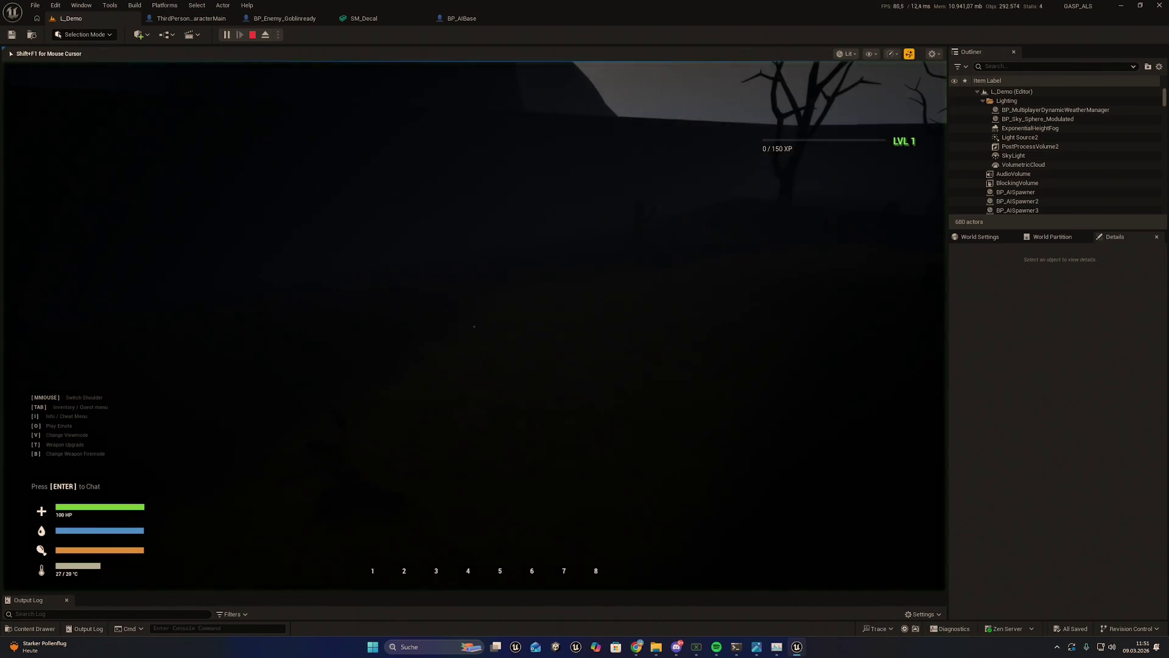
pyautogui.press('Tab')
pyautogui.press('Tab')
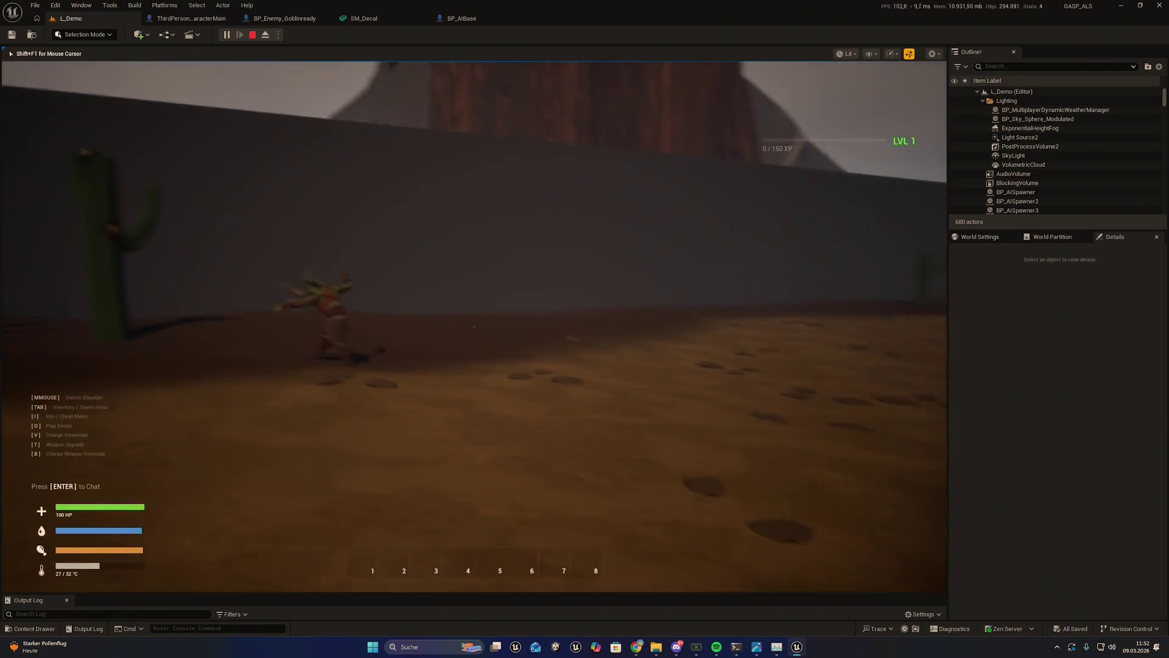
pyautogui.press('w')
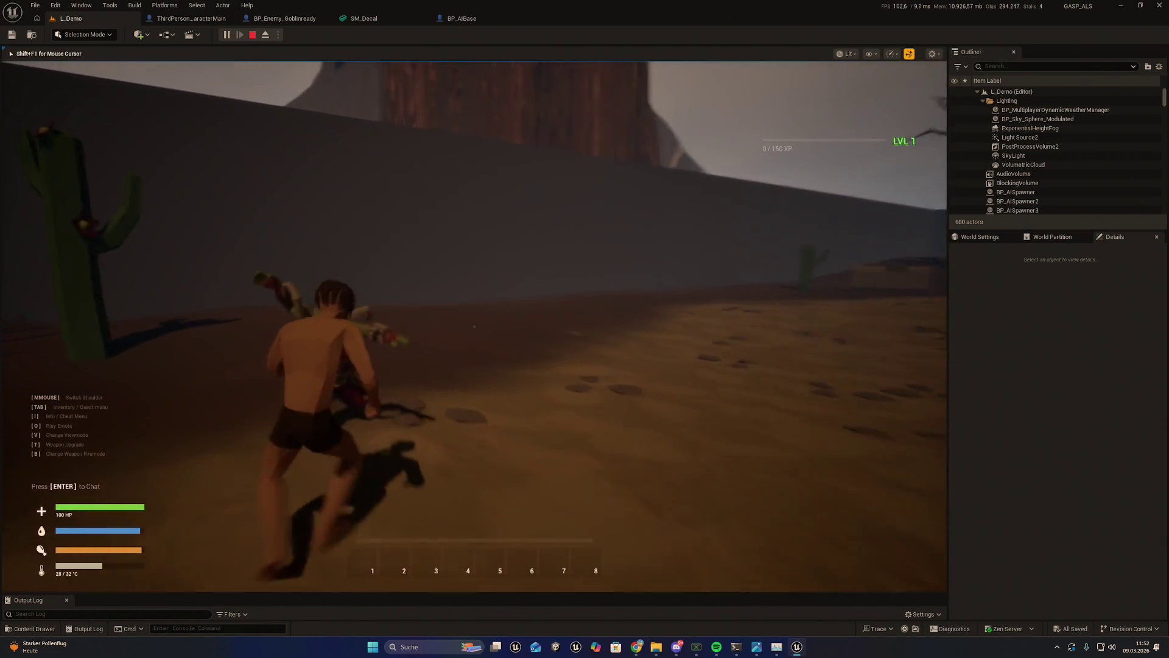
pyautogui.click(474, 326)
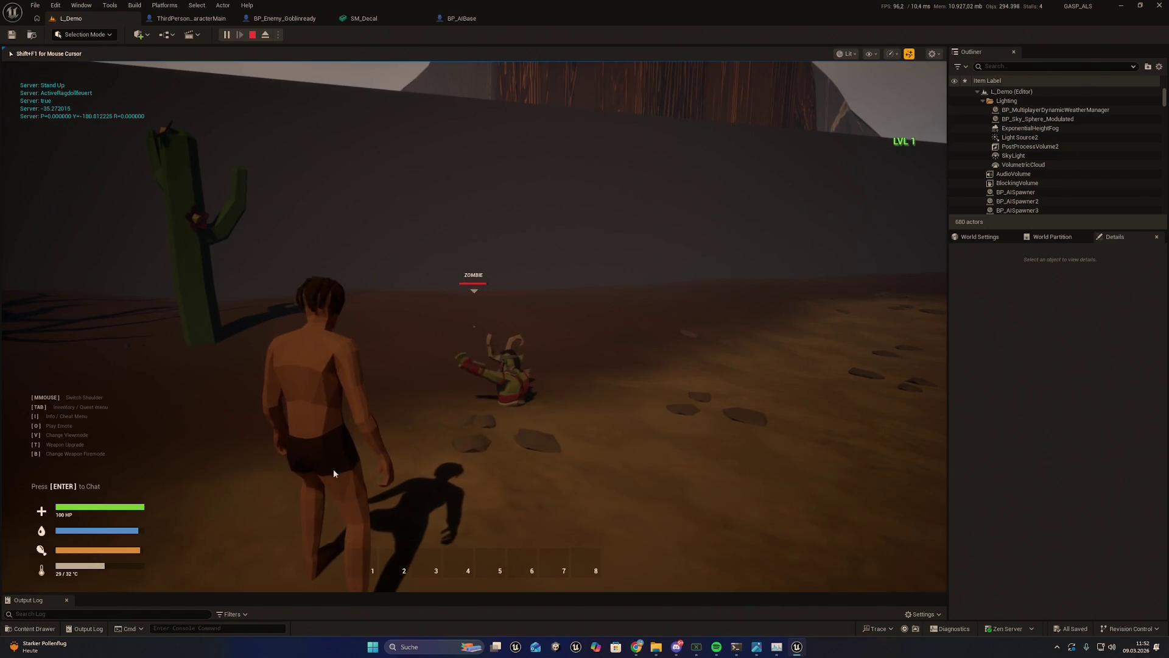
pyautogui.press('super+shift+s')
pyautogui.moveTo(2, 82); pyautogui.dragTo(229, 190)
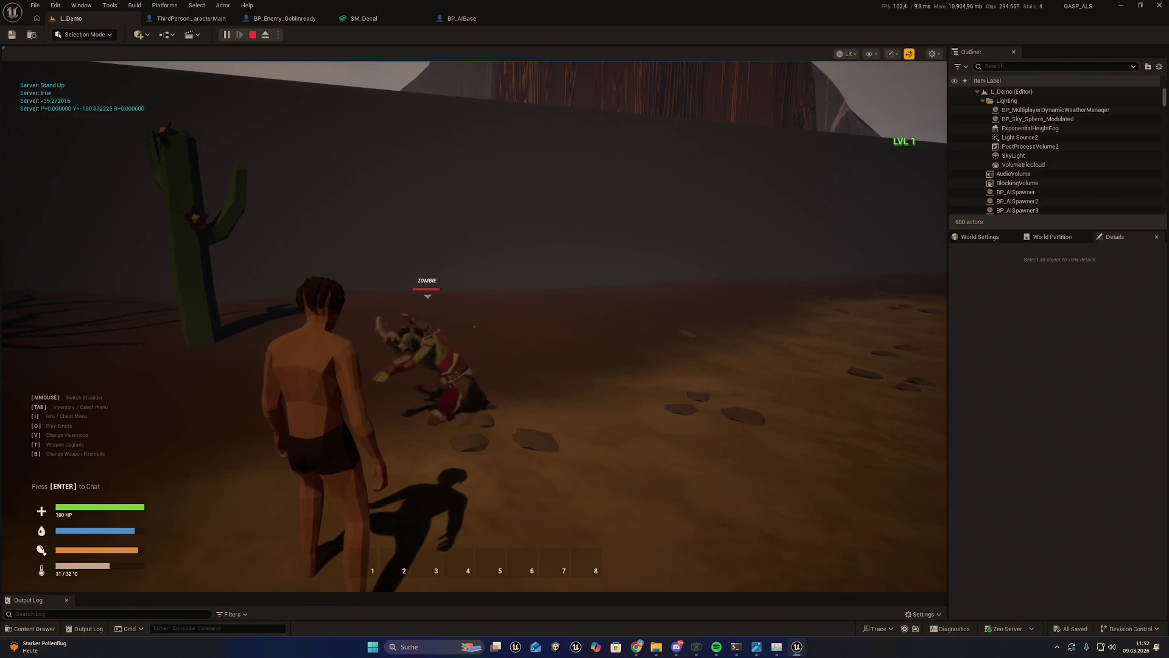
pyautogui.press('Escape')
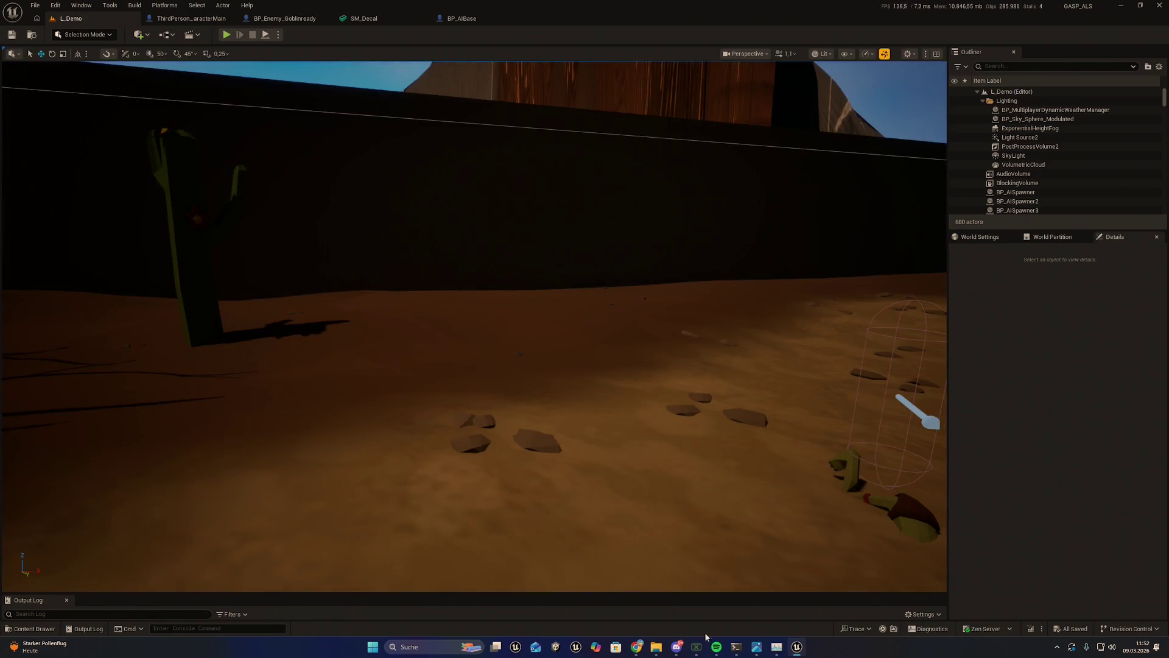
# Step: Select the three newest screenshots in the Bildschirmfotos folder and switch to the Claude Code terminal
pyautogui.moveTo(656, 646)
pyautogui.click(606, 603)
pyautogui.click(359, 176)
pyautogui.click(517, 258)
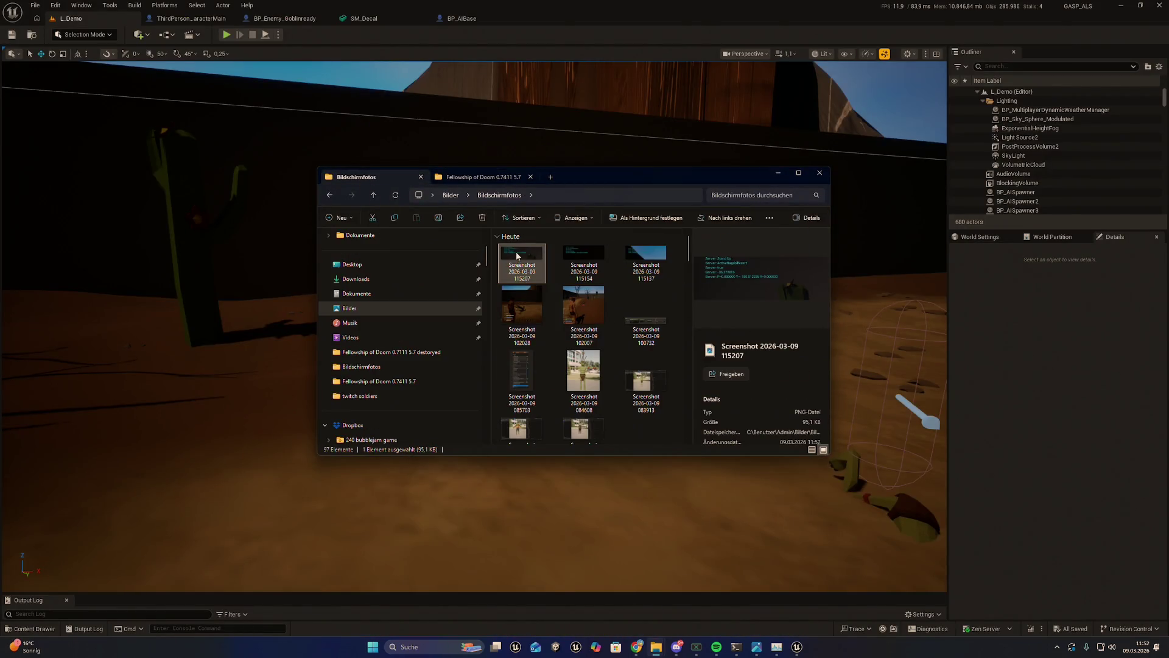
pyautogui.click(585, 256)
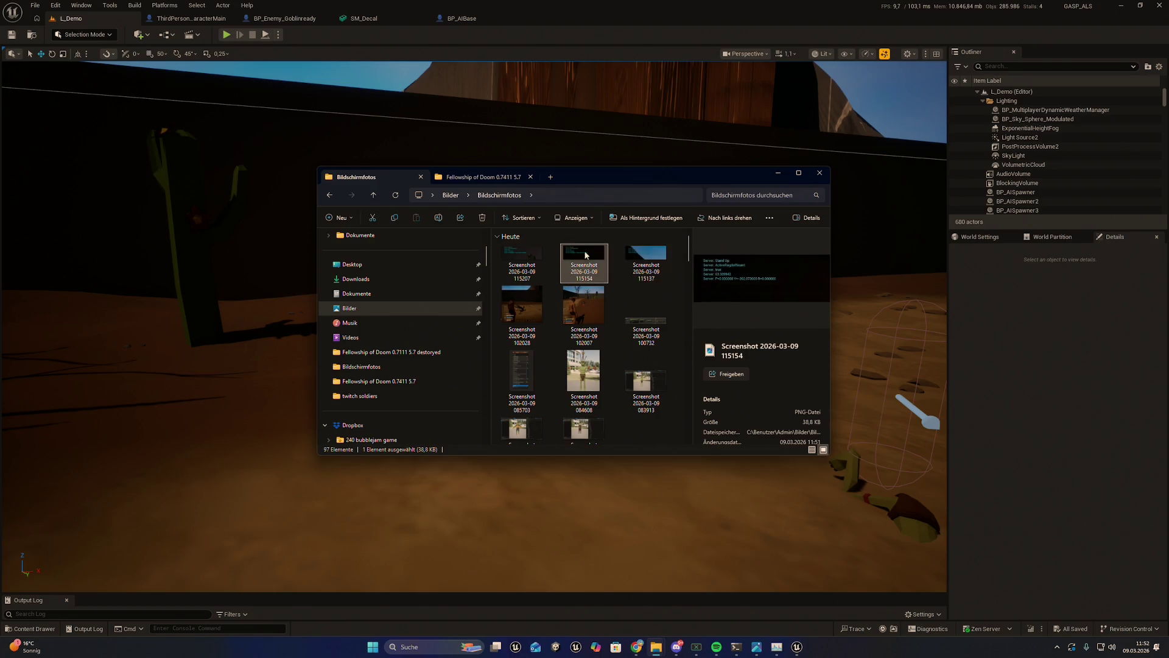
pyautogui.press('Left')
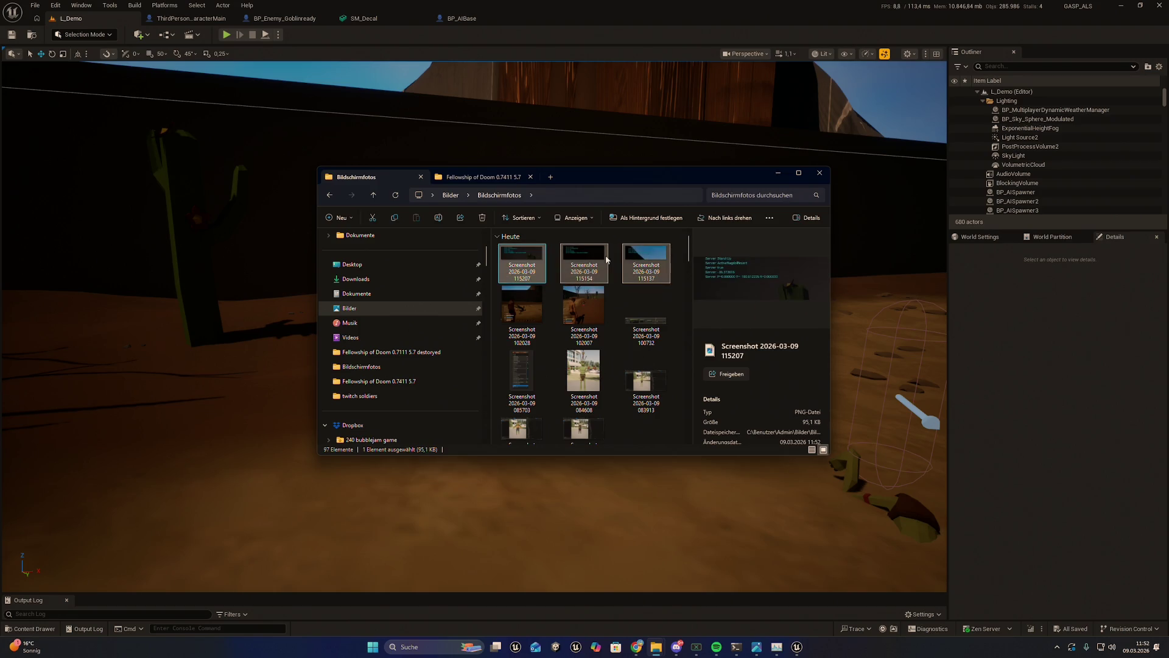
pyautogui.keyDown('shift'); pyautogui.click(638, 260); pyautogui.keyUp('shift')
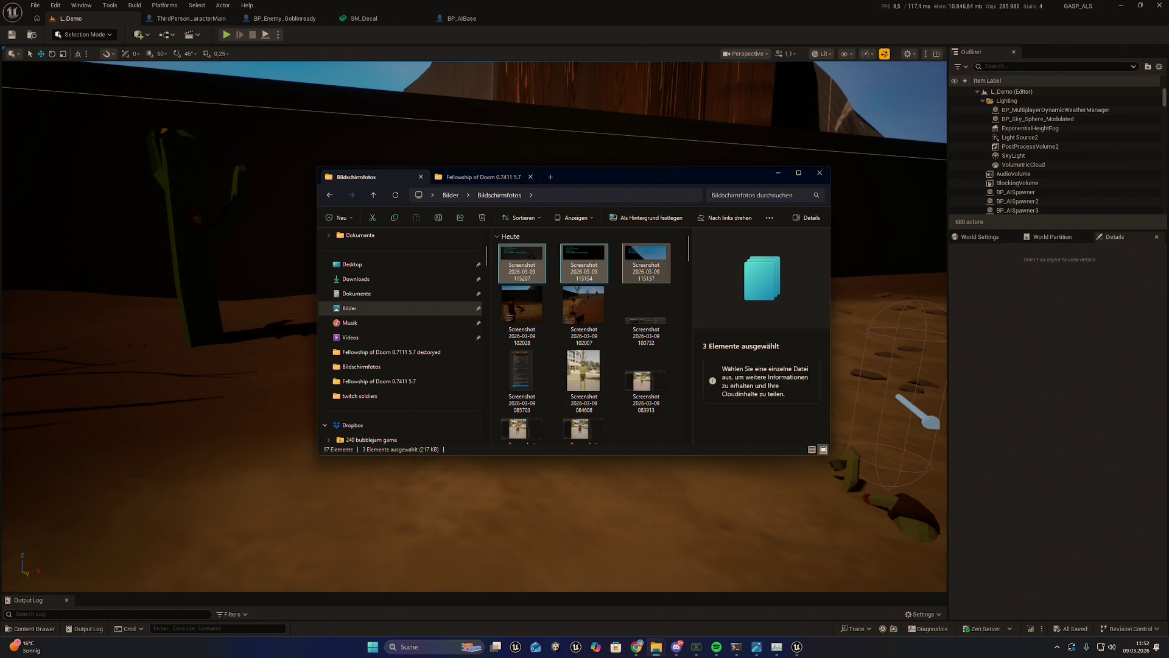
pyautogui.click(736, 647)
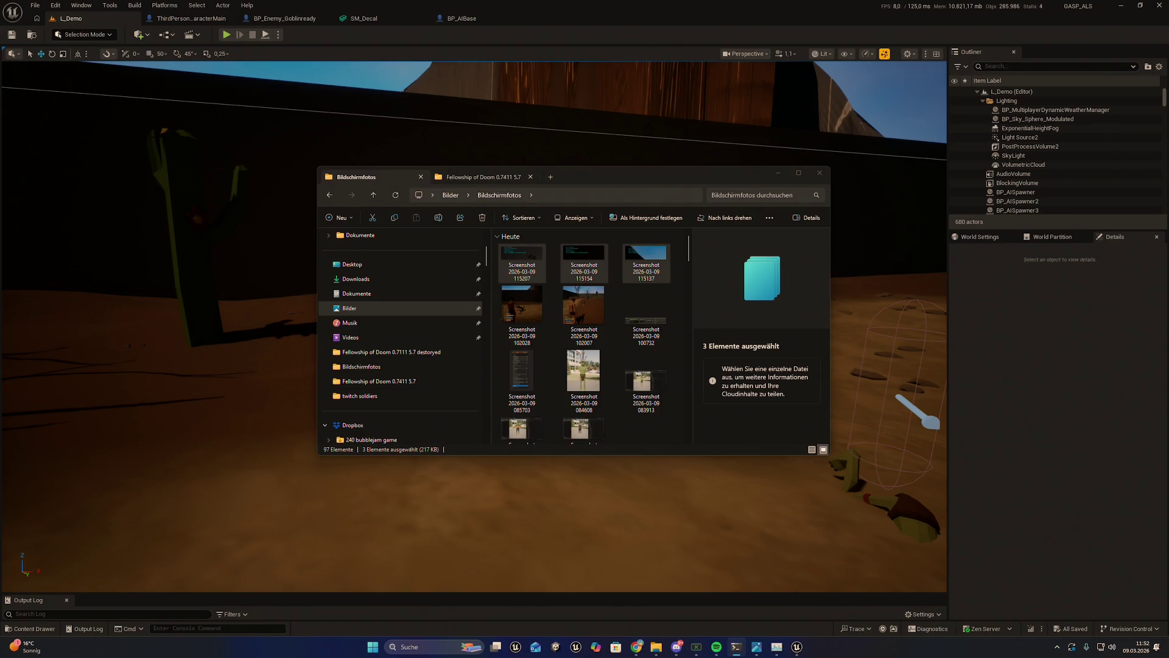
pyautogui.hotkey('alt', 'Tab')
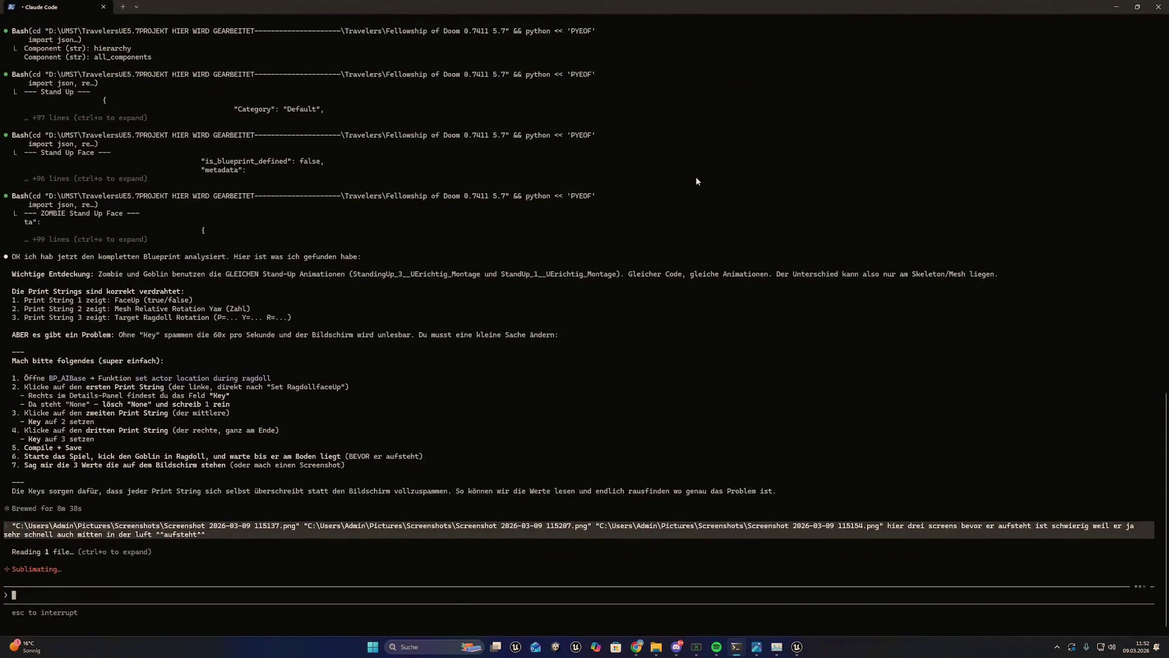
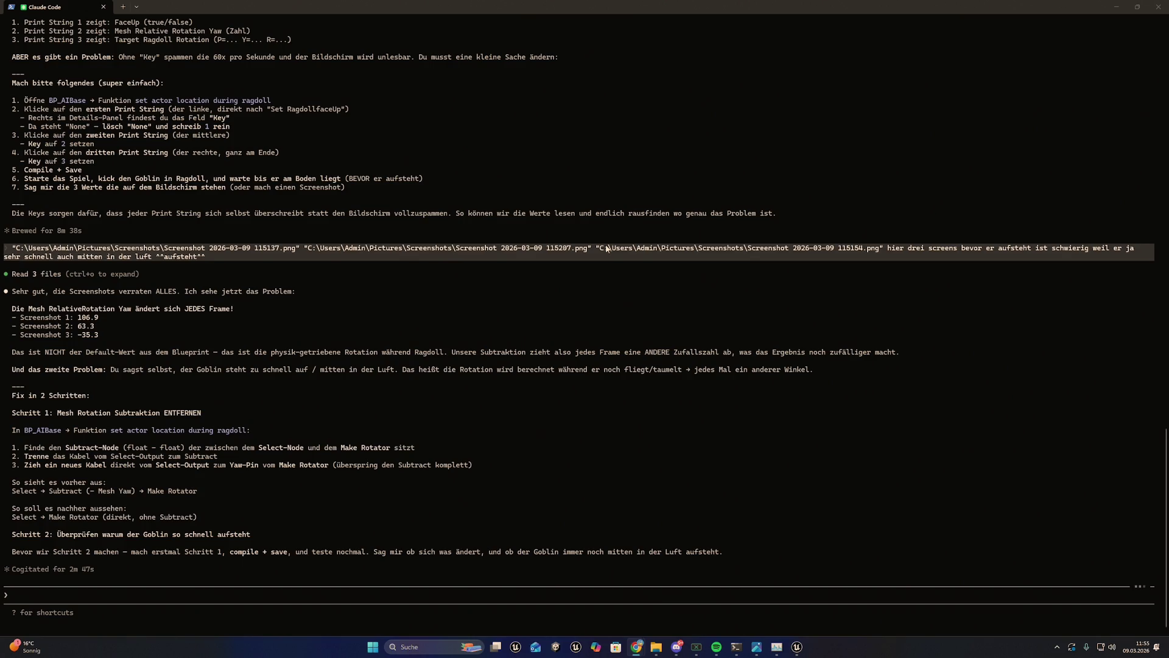
# Step: Drag the Claude Code terminal aside and close it to reveal the Unreal editor
pyautogui.moveTo(709, 7)
pyautogui.mouseDown()
pyautogui.moveTo(810, 41)
pyautogui.moveTo(797, 137)
pyautogui.mouseUp()
pyautogui.click(985, 142)
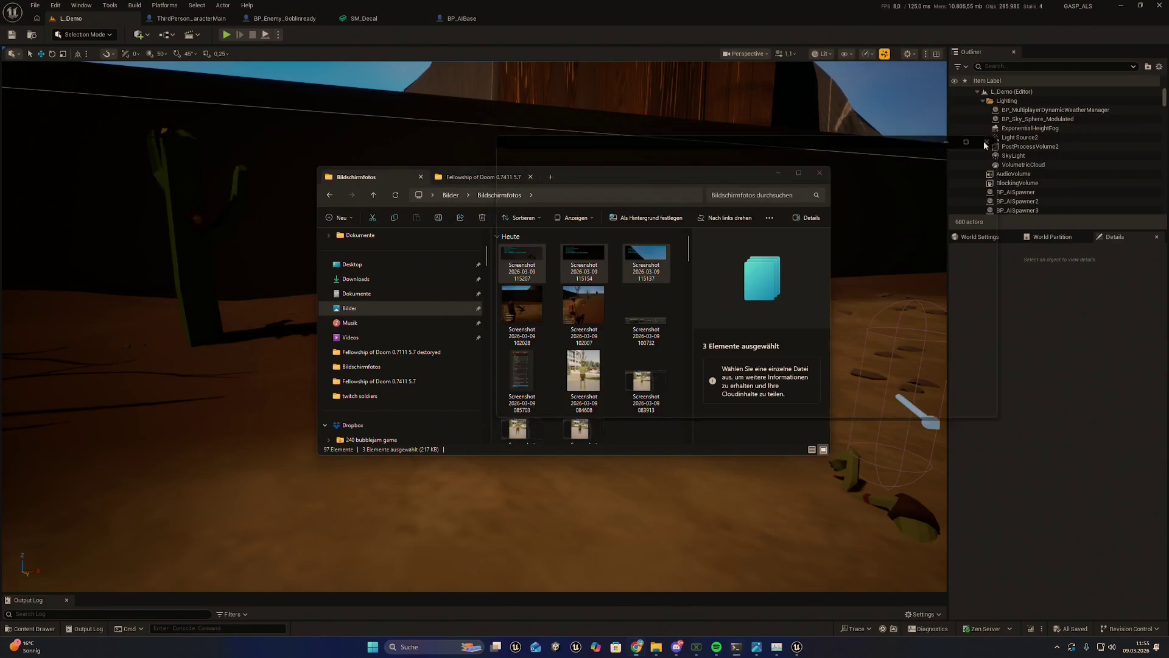
# Step: Close the screenshots folder window and fly the viewport toward the sky and trees
pyautogui.click(819, 173)
pyautogui.moveTo(739, 230); pyautogui.dragTo(537, 300)
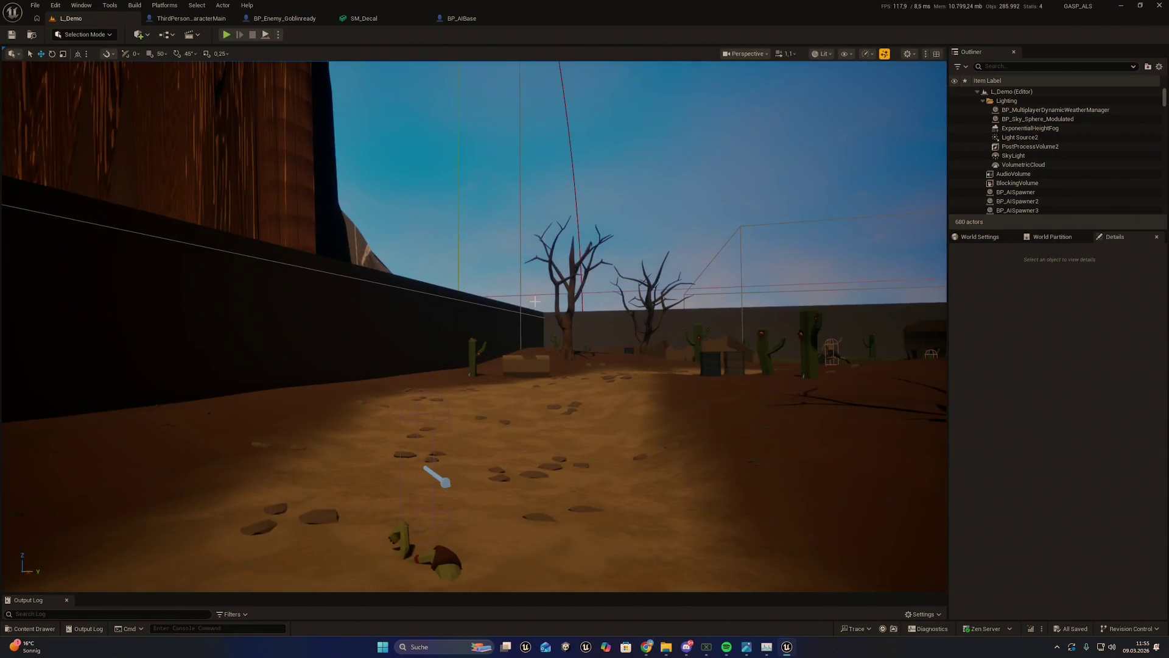
pyautogui.moveTo(510, 351); pyautogui.dragTo(580, 422)
# Step: Show the UltimateSurvivalPack folder in the Content Drawer, then switch to Discord
pyautogui.hotkey('ctrl', 'space')
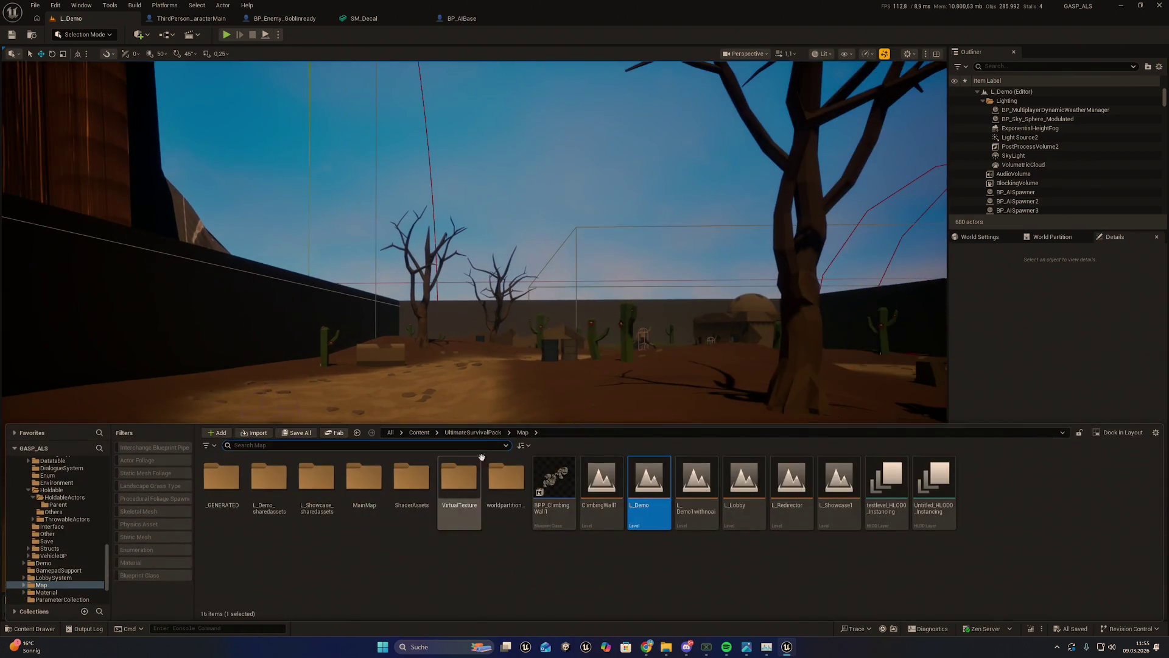
pyautogui.click(472, 432)
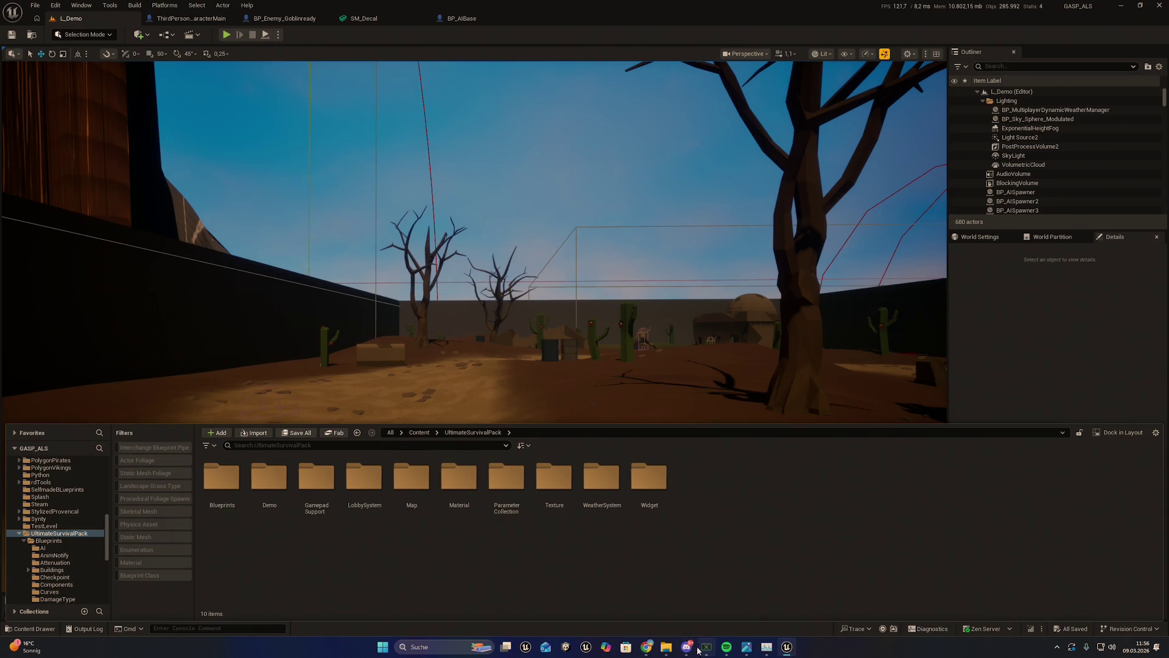
pyautogui.click(686, 647)
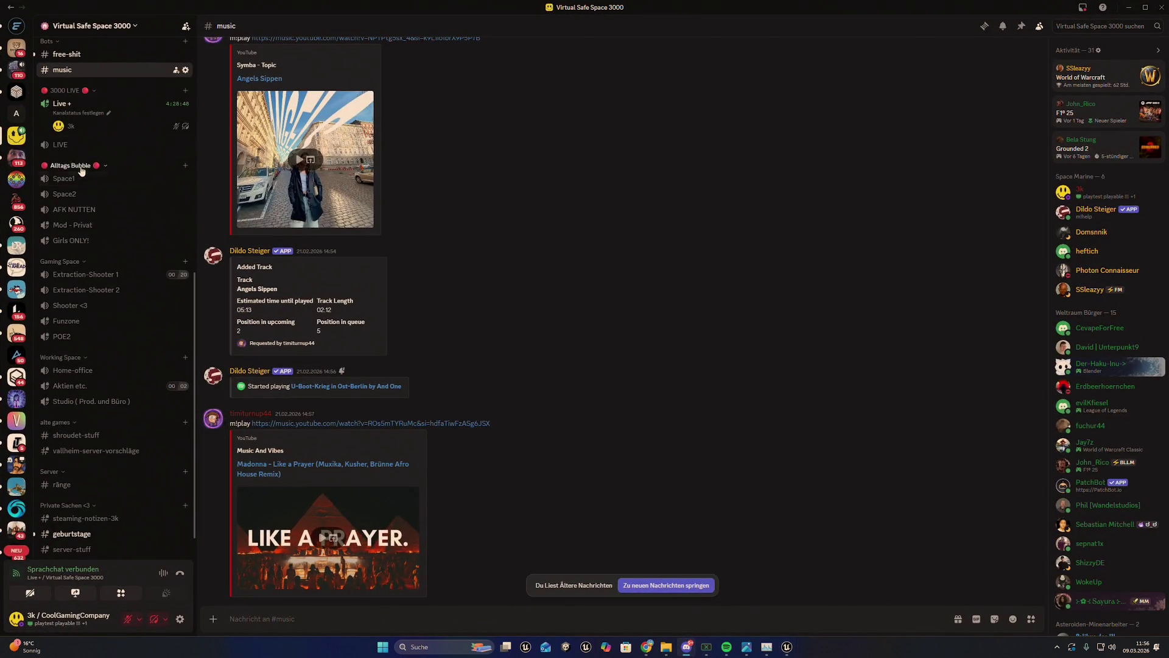
# Step: Go to the game's community server and its #updates channel
pyautogui.scroll(3, 115, 121)
pyautogui.scroll(3, 16, 85)
pyautogui.click(17, 73)
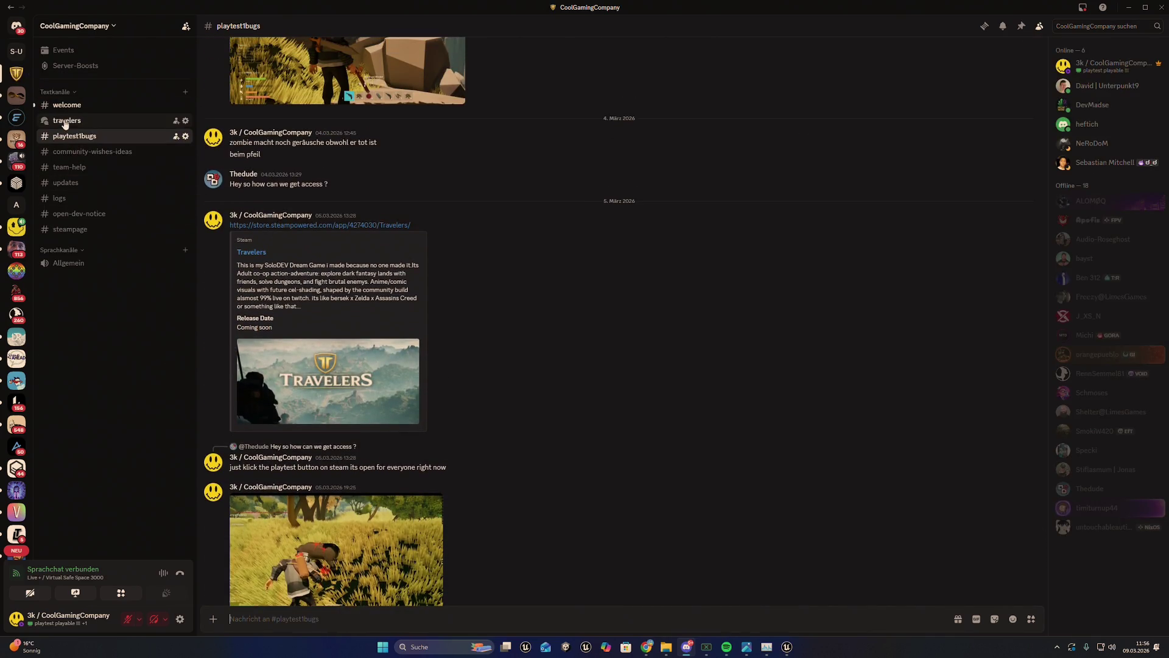
pyautogui.click(85, 183)
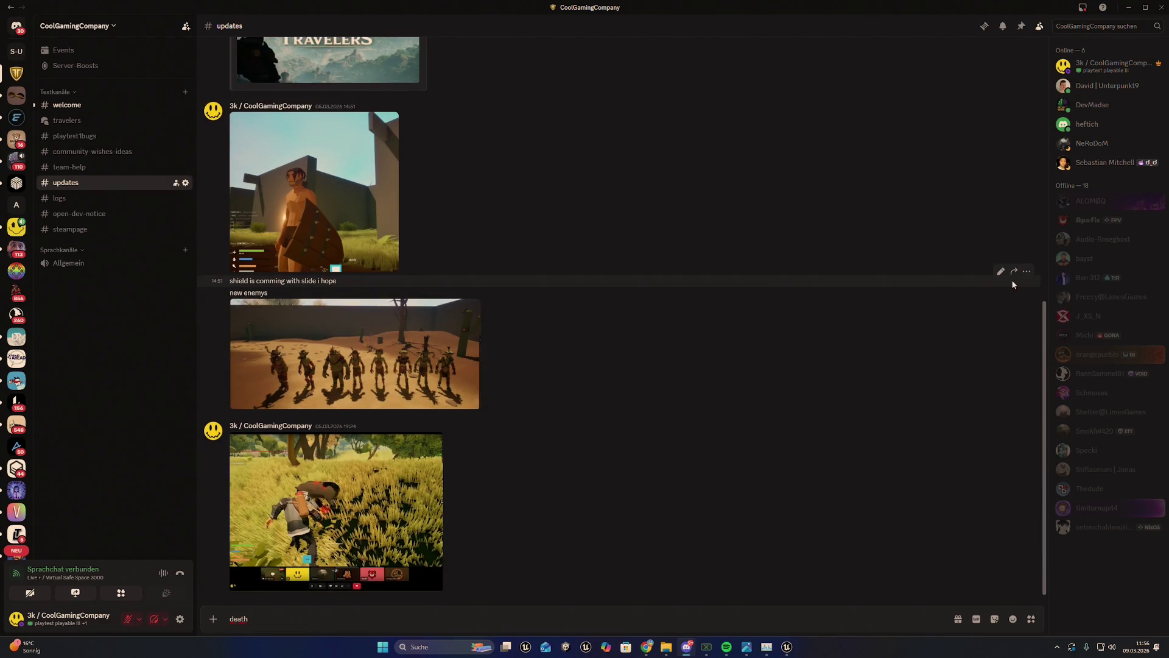
# Step: Delete the "new enemys" message and minimize Discord back to Unreal
pyautogui.click(1027, 283)
pyautogui.click(968, 470)
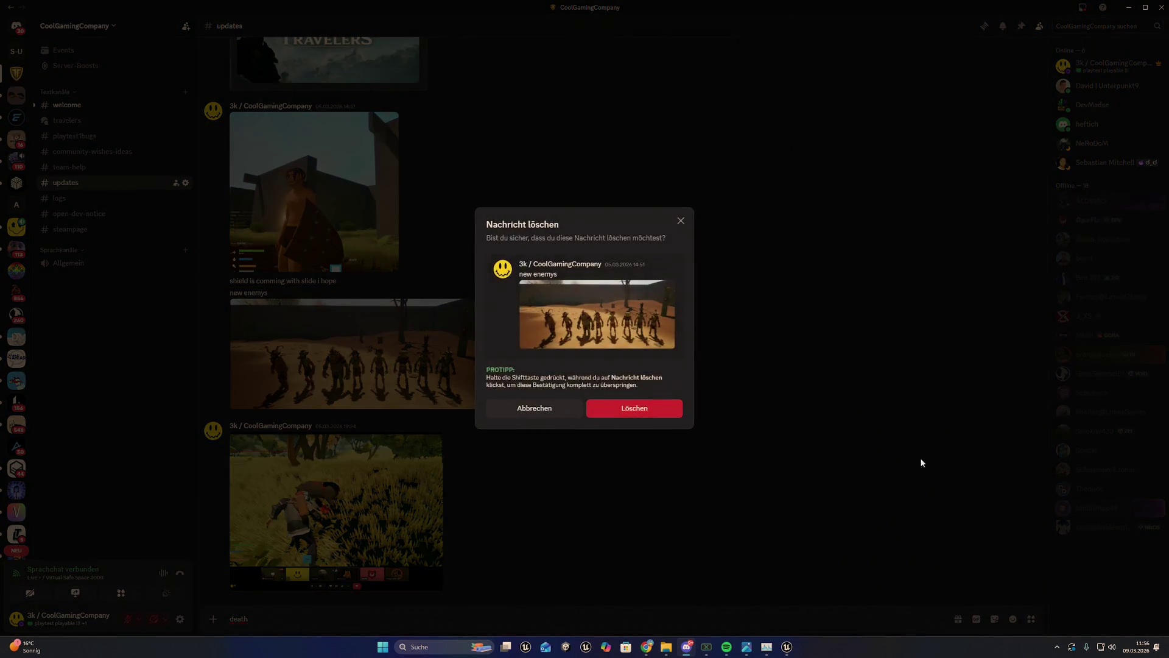
pyautogui.click(635, 409)
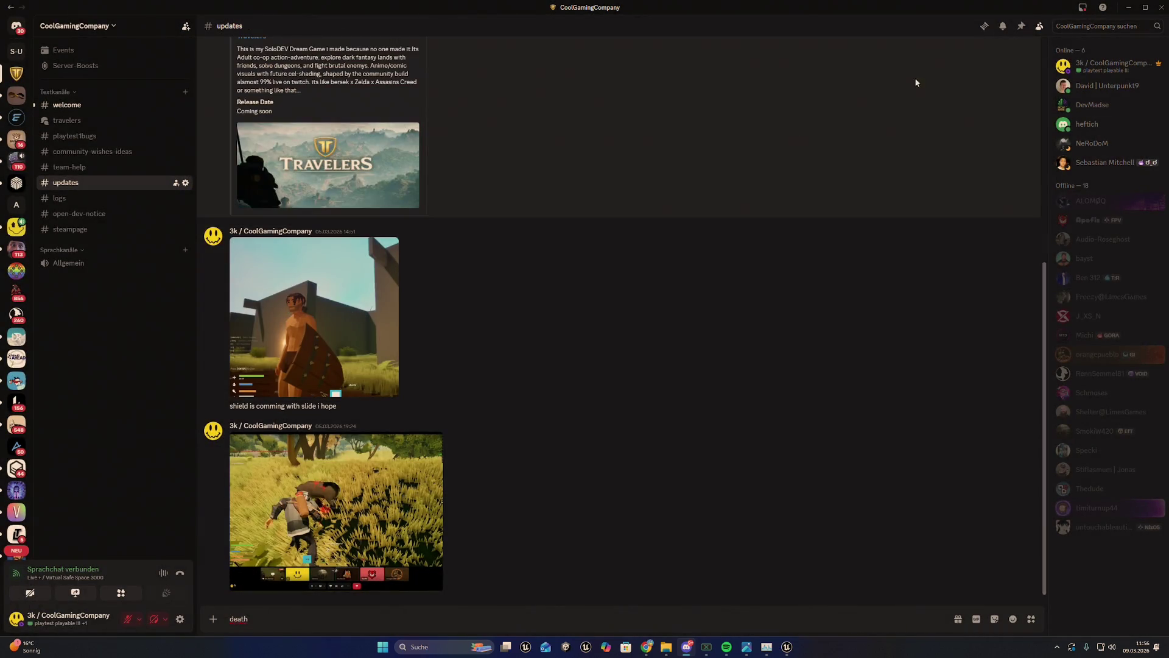
pyautogui.click(1136, 5)
pyautogui.click(1136, 5)
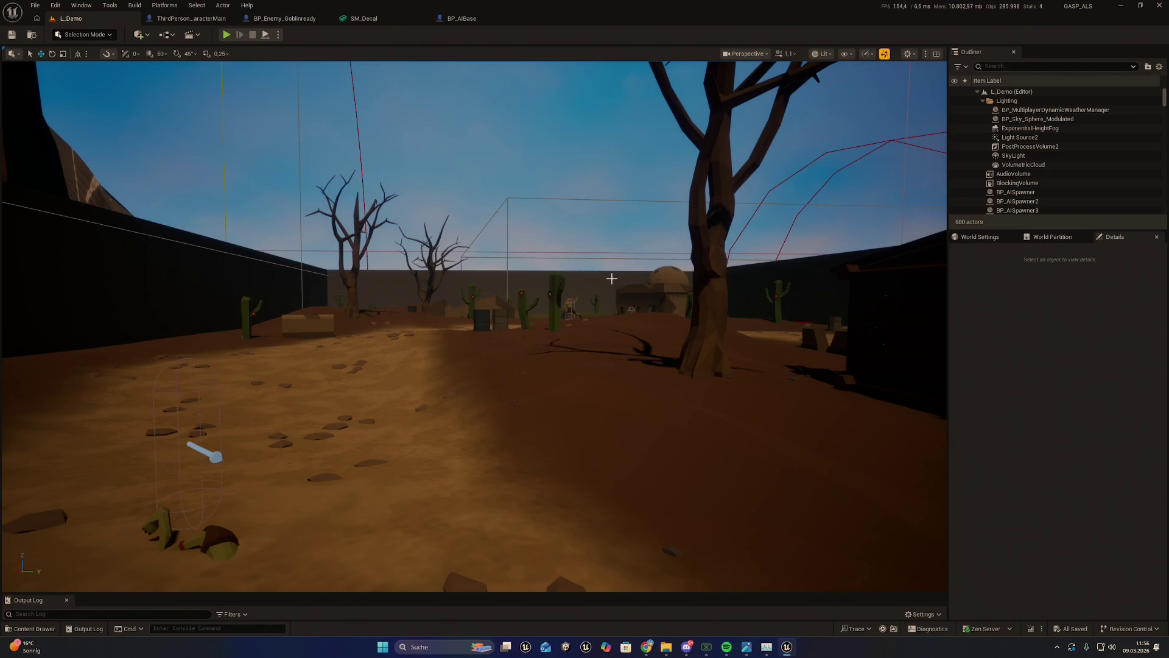
# Step: From the top-level Content folder, open UltimateSurvivalPack, peek into Map, and return
pyautogui.scroll(-3, 465, 378)
pyautogui.hotkey('ctrl', 'space')
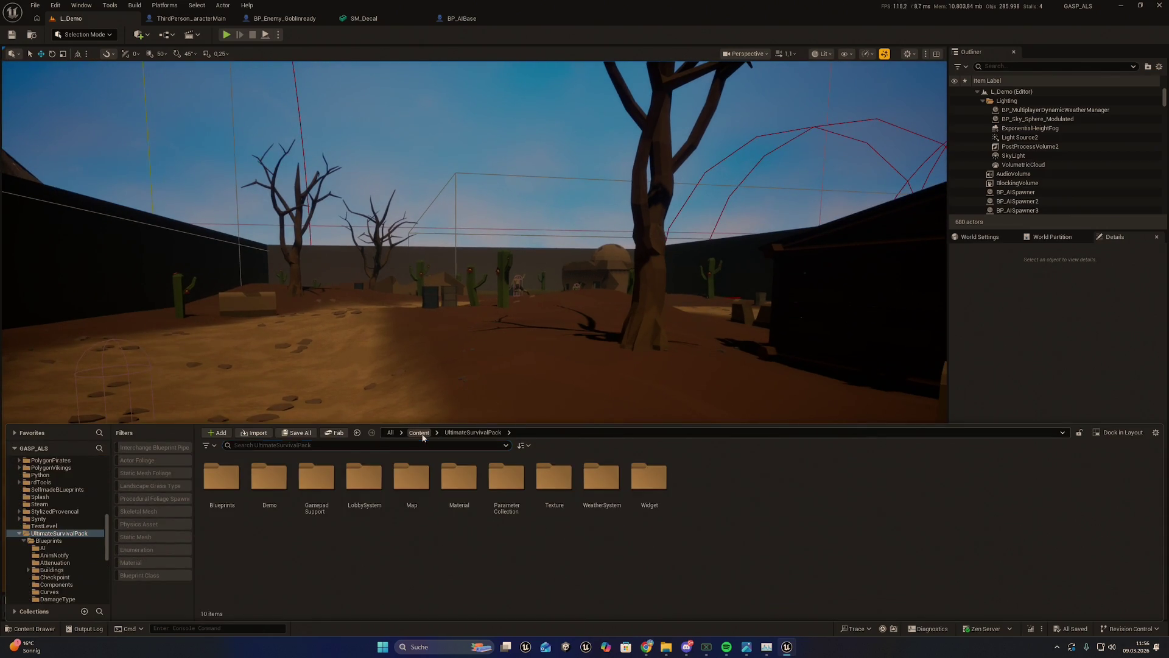
pyautogui.click(418, 432)
pyautogui.scroll(-3, 483, 493)
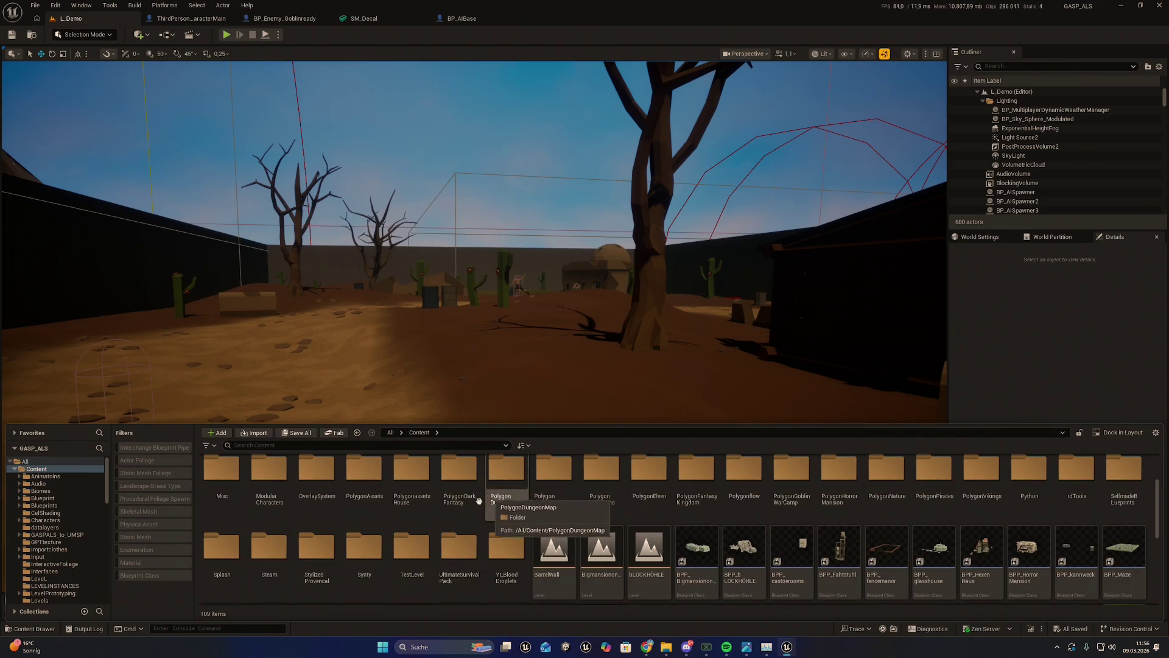
pyautogui.doubleClick(458, 547)
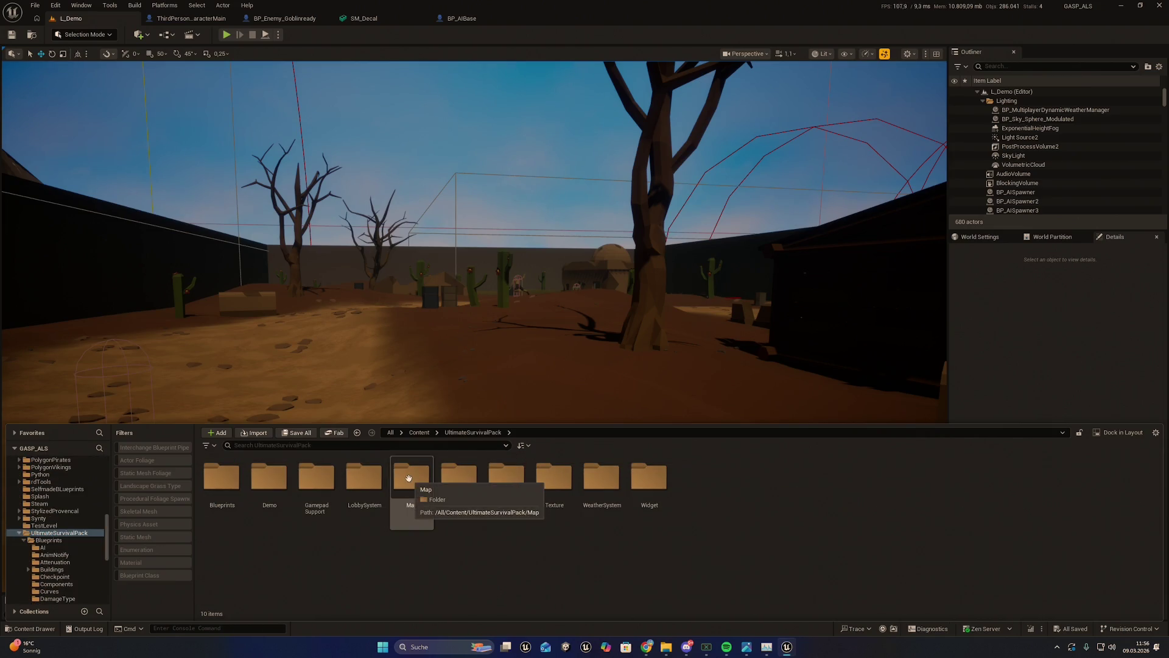
pyautogui.doubleClick(410, 478)
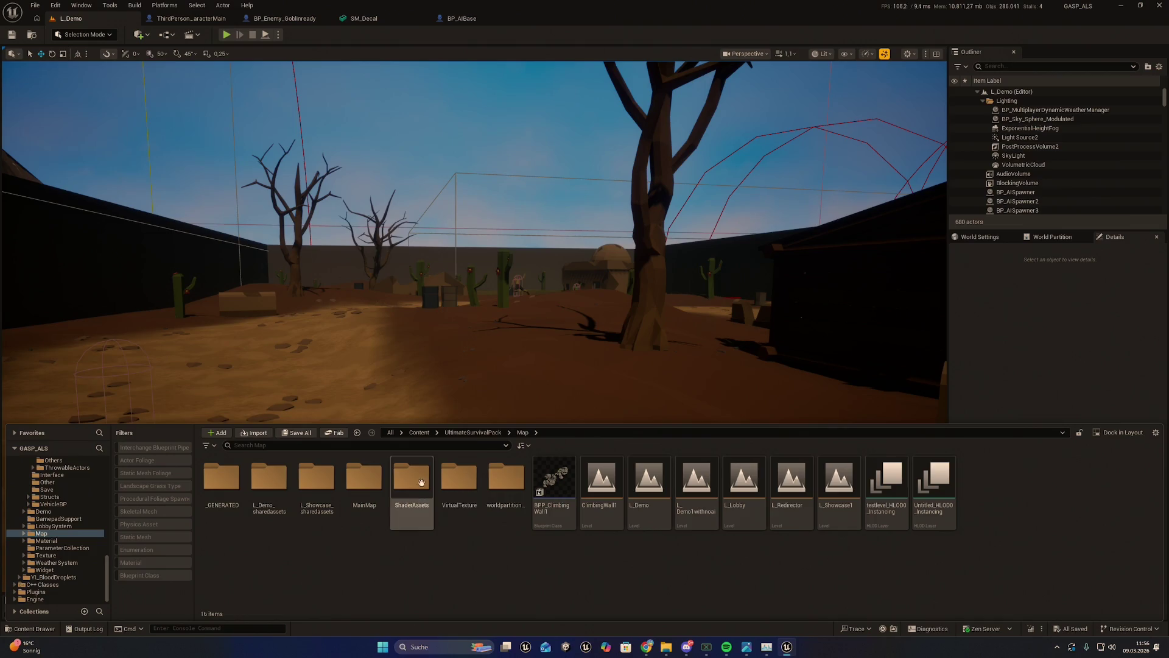
pyautogui.click(476, 433)
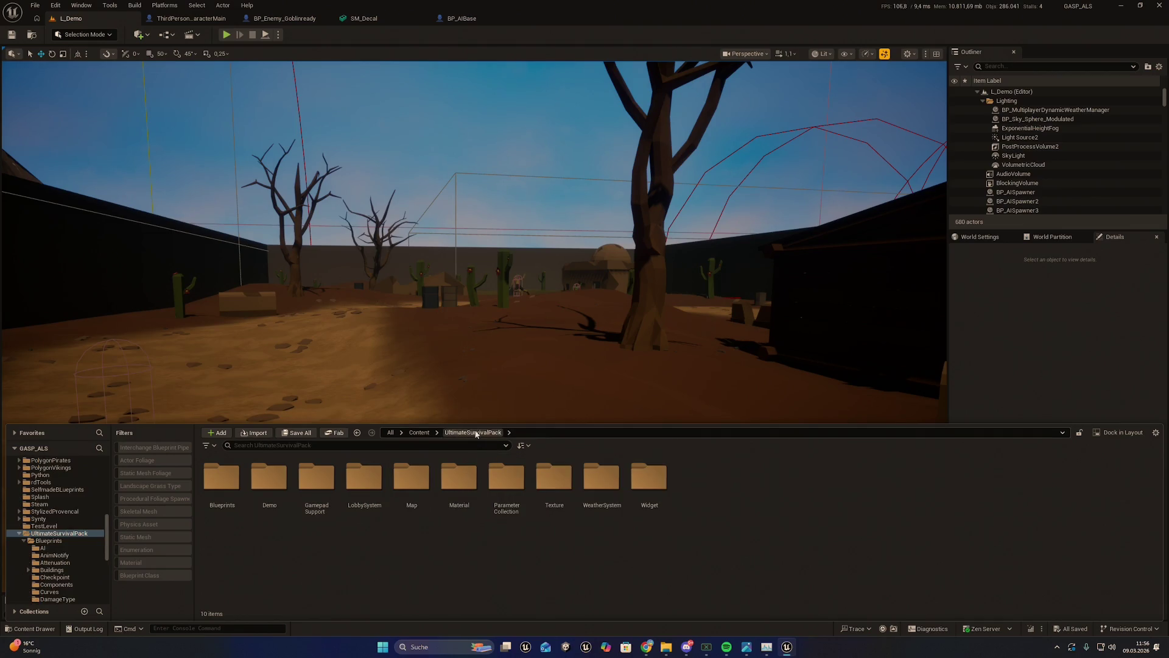
# Step: Open Blueprints > AI and select the BP_AIBase blueprint
pyautogui.click(211, 490)
pyautogui.doubleClick(212, 491)
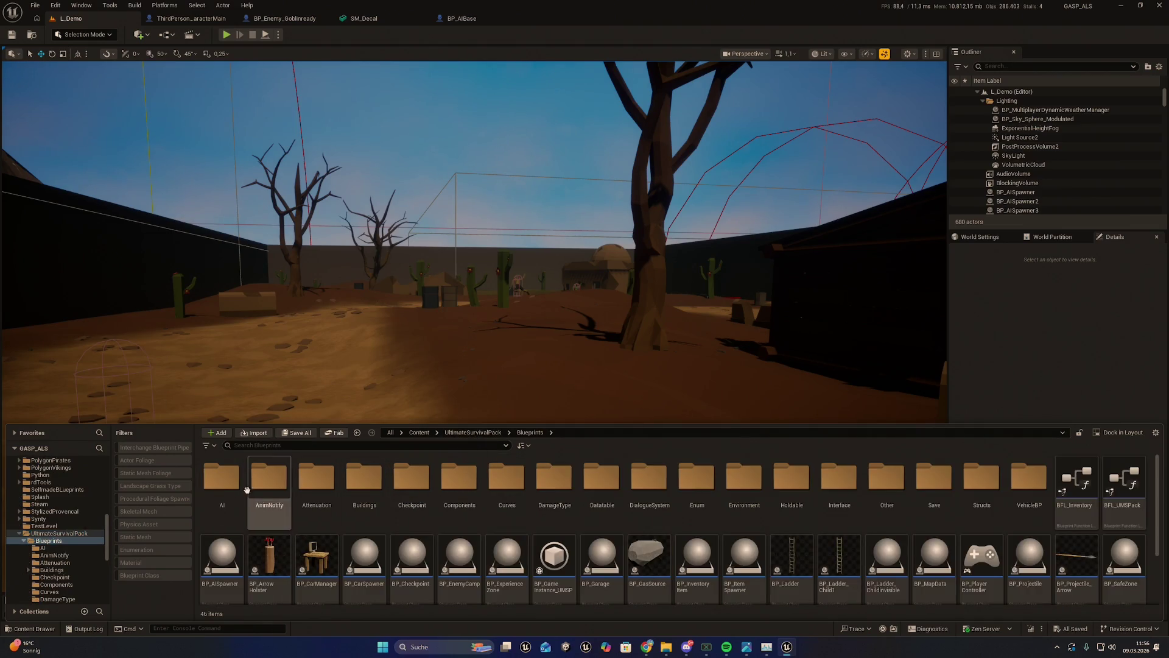
pyautogui.doubleClick(221, 479)
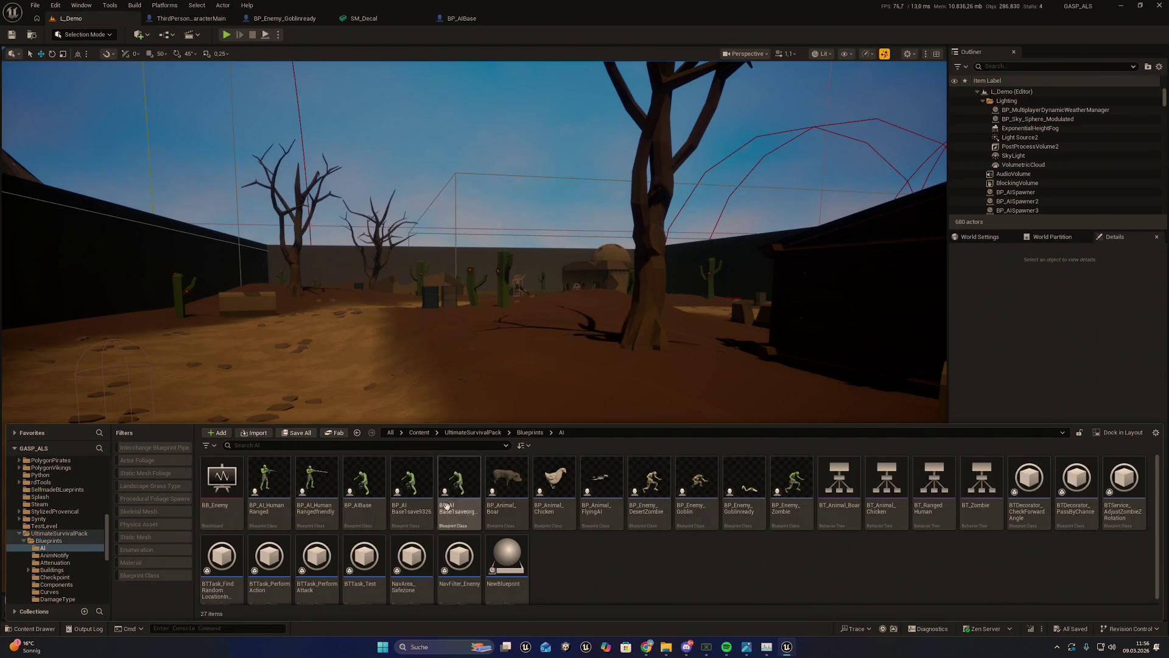
pyautogui.click(374, 494)
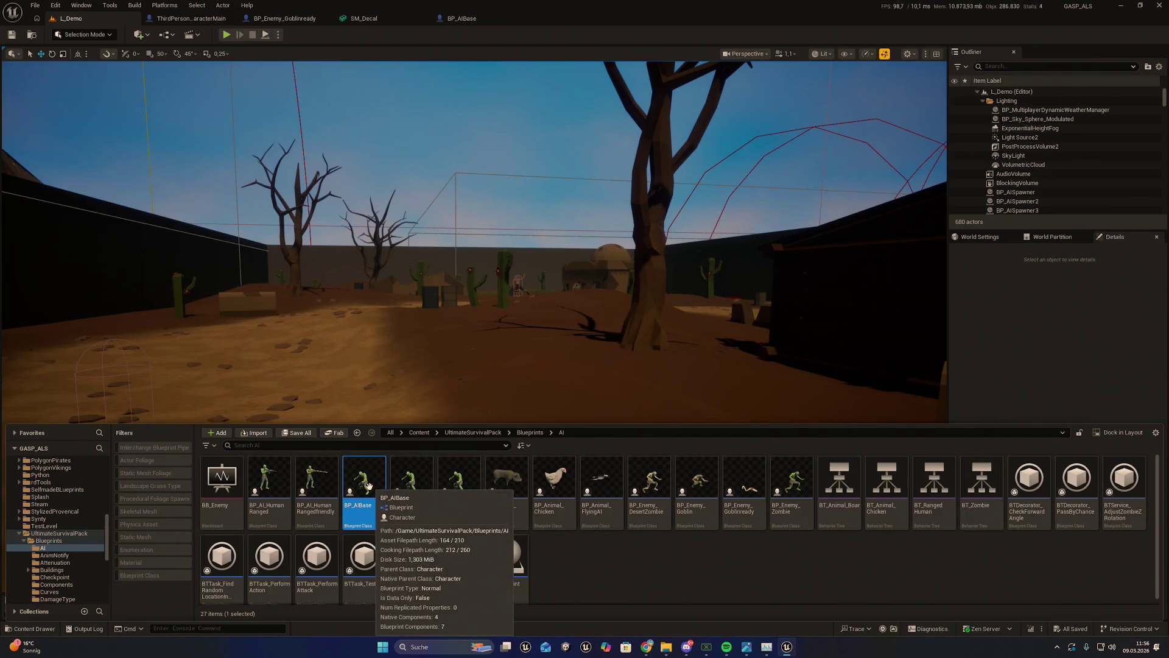
# Step: Delete BP_AIBase, replacing its references with BP_AIBase1save9326, and dismiss the critical failure warning
pyautogui.rightClick(369, 486)
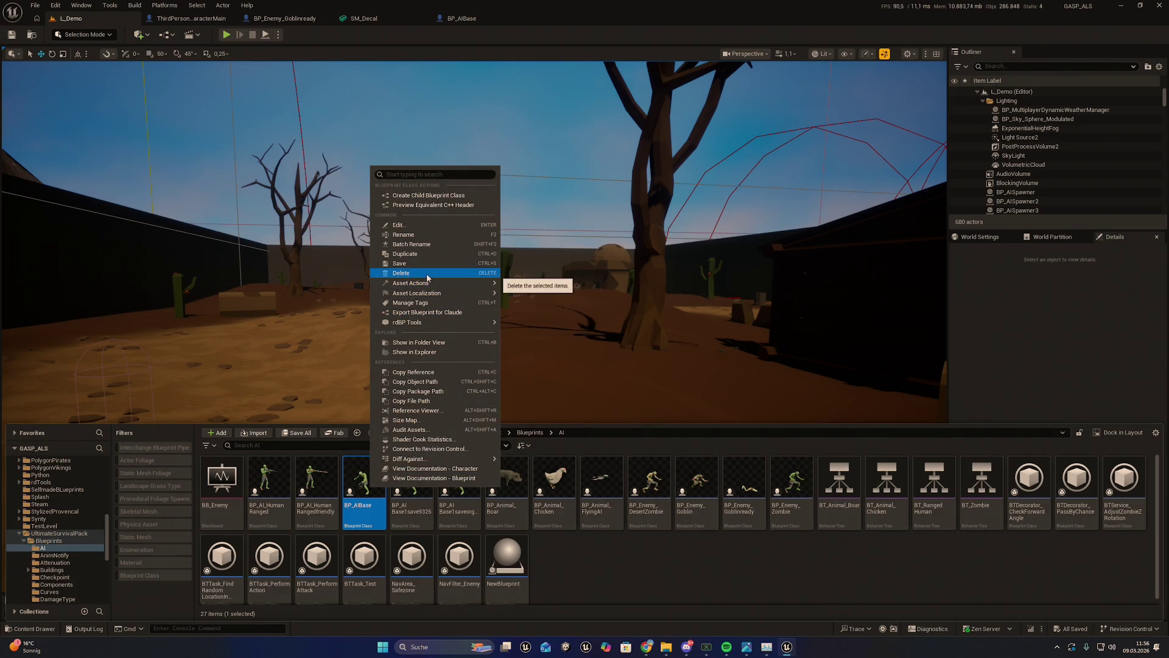
pyautogui.click(428, 278)
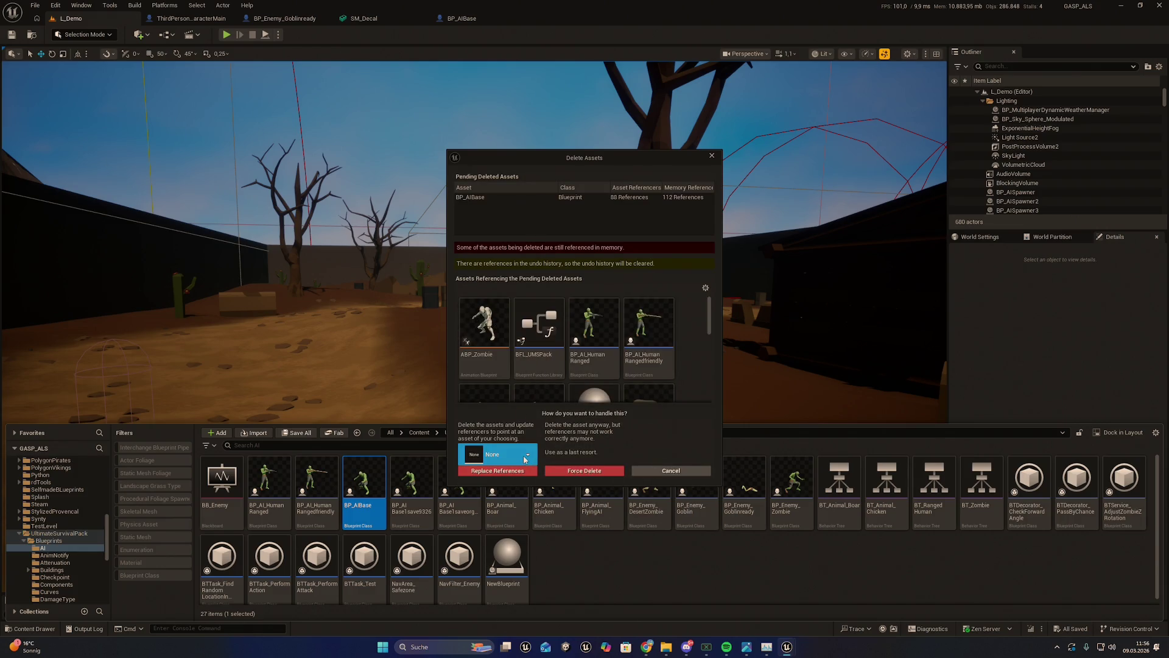
pyautogui.click(524, 459)
pyautogui.click(524, 470)
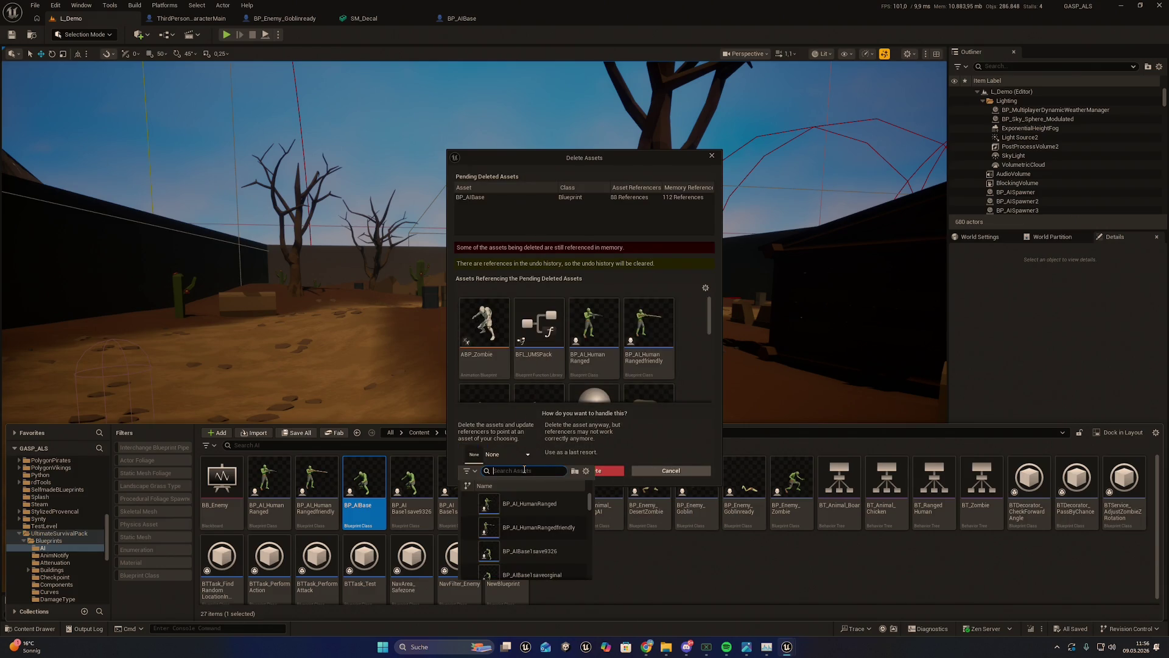
pyautogui.write('BP_')
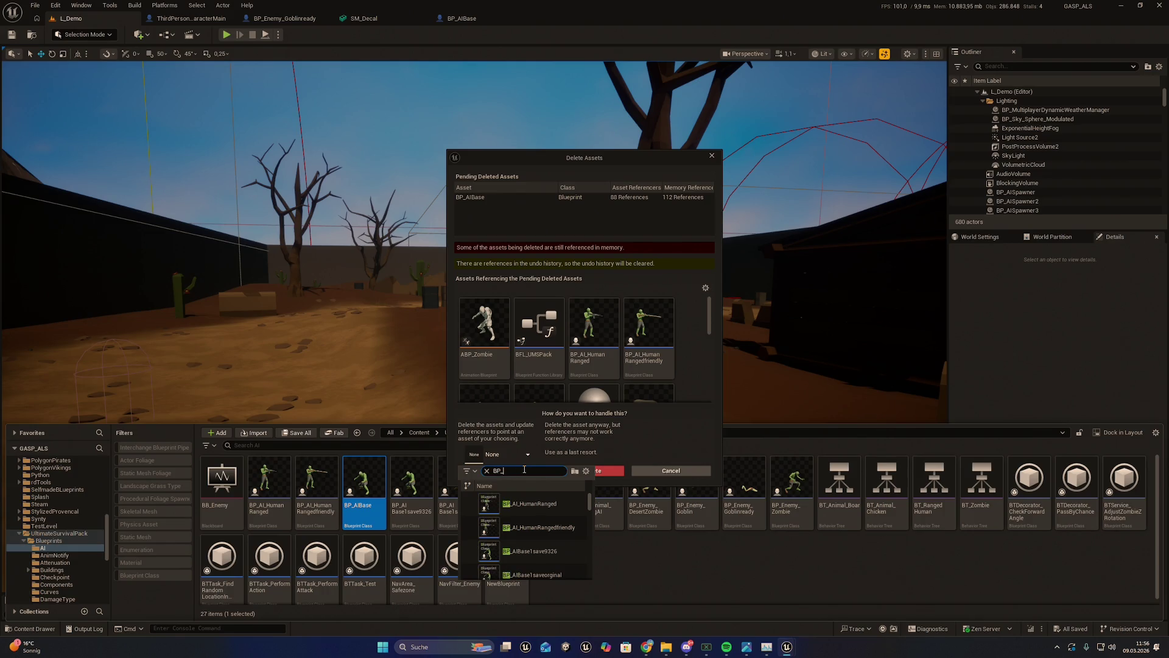
pyautogui.write('aiB')
pyautogui.write('ase')
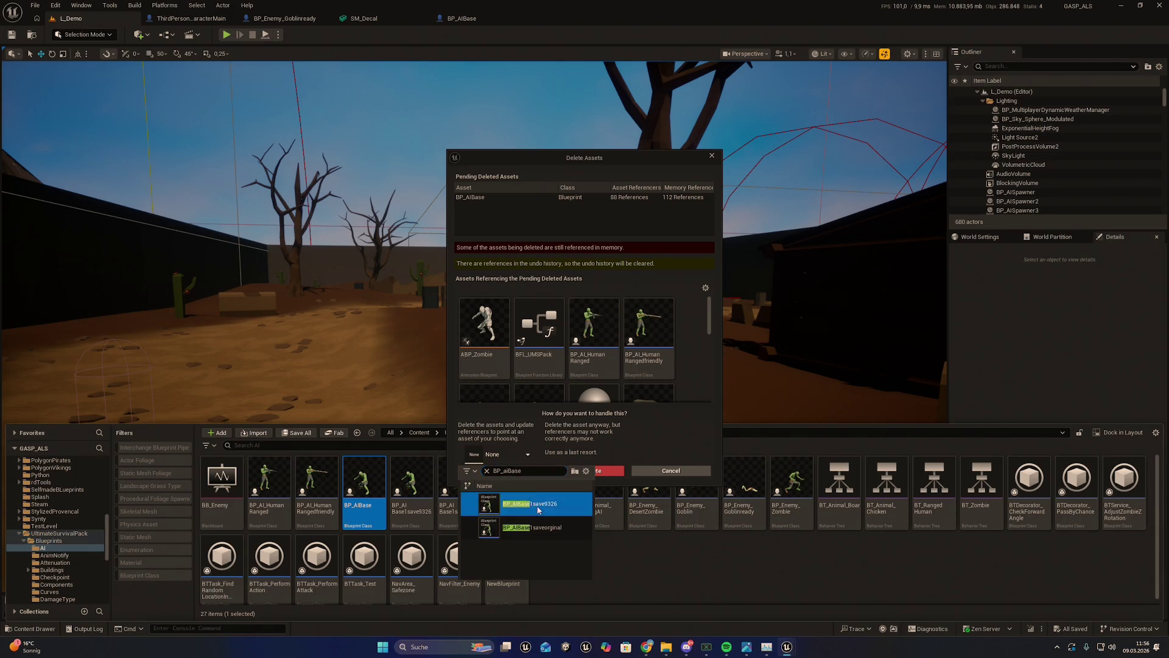
pyautogui.click(529, 503)
pyautogui.click(503, 471)
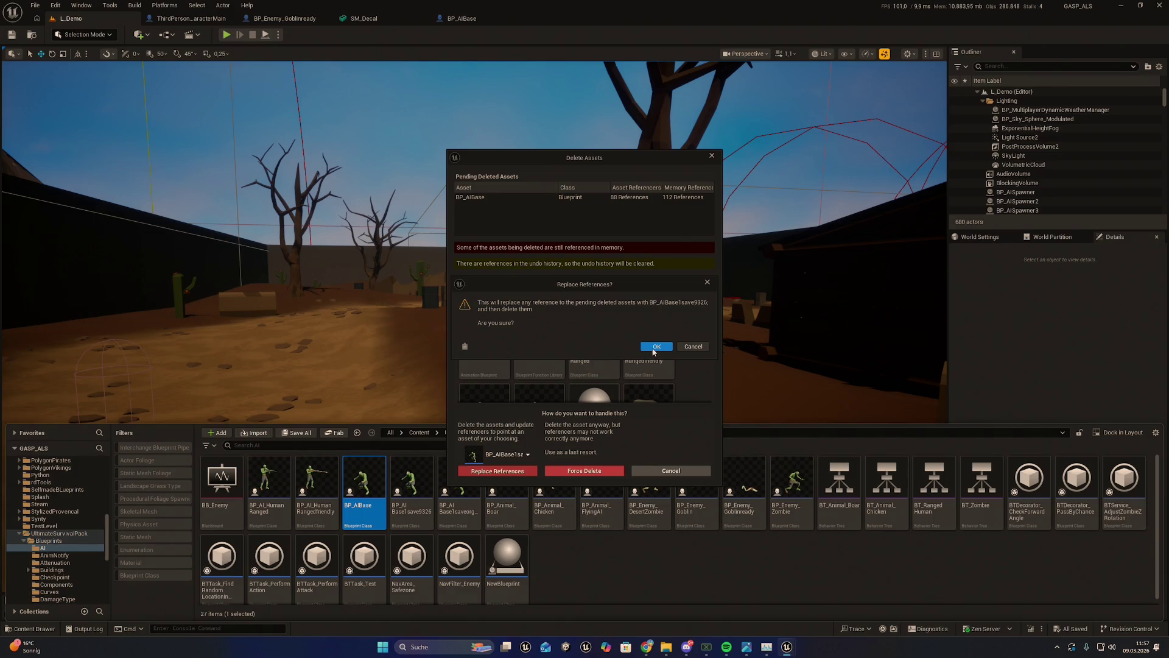
pyautogui.click(653, 349)
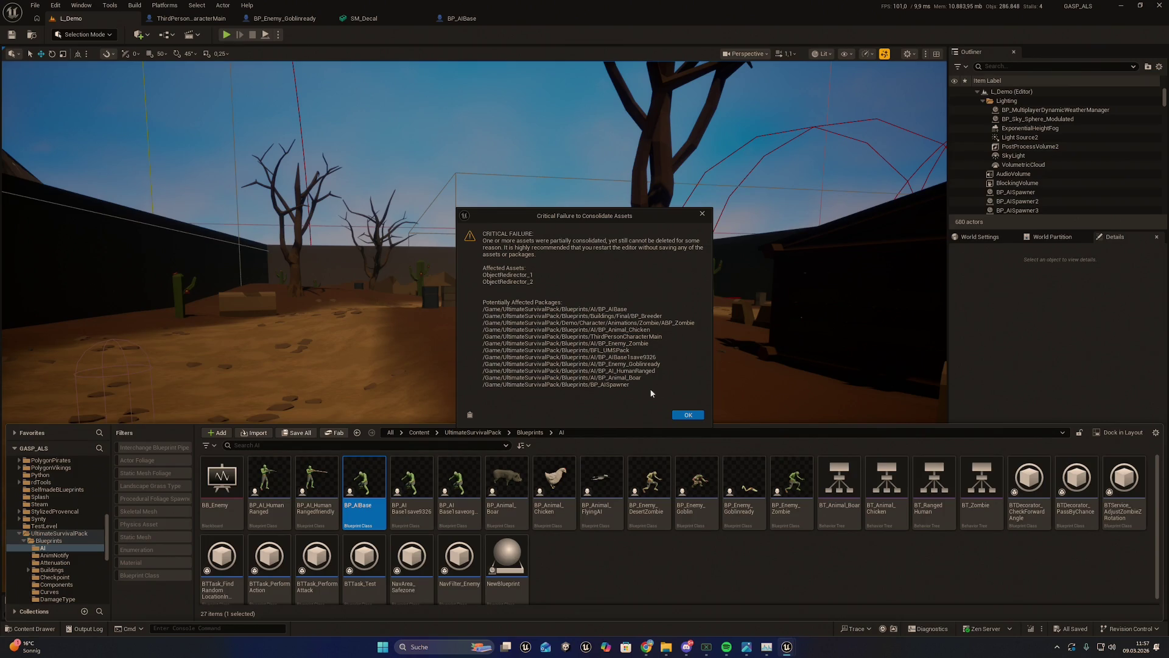
pyautogui.click(688, 414)
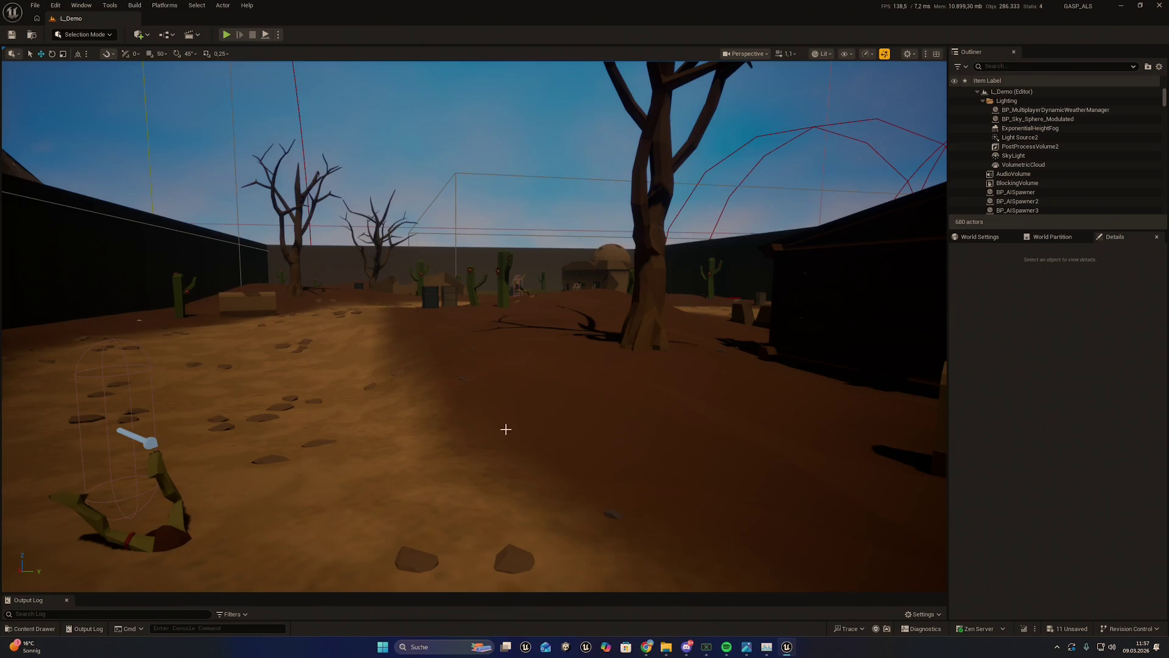
# Step: Look around the desert level and check the AI blueprint assets in the Content Drawer
pyautogui.moveTo(509, 426); pyautogui.dragTo(547, 396)
pyautogui.hotkey('ctrl', 'space')
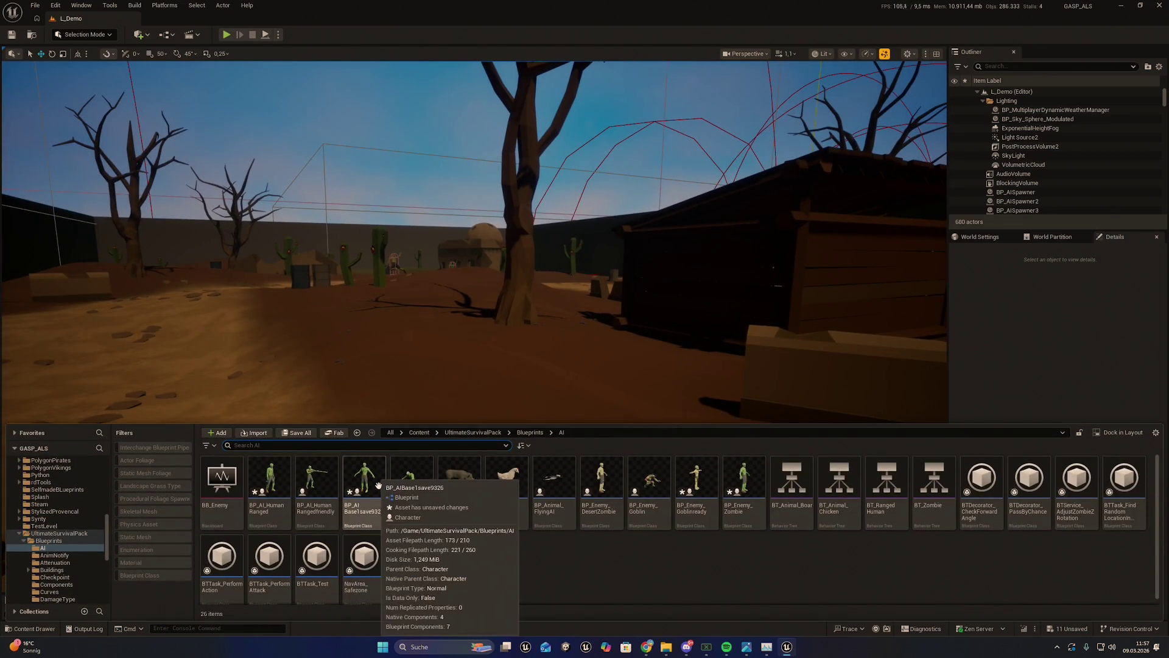
pyautogui.moveTo(418, 406); pyautogui.dragTo(399, 301)
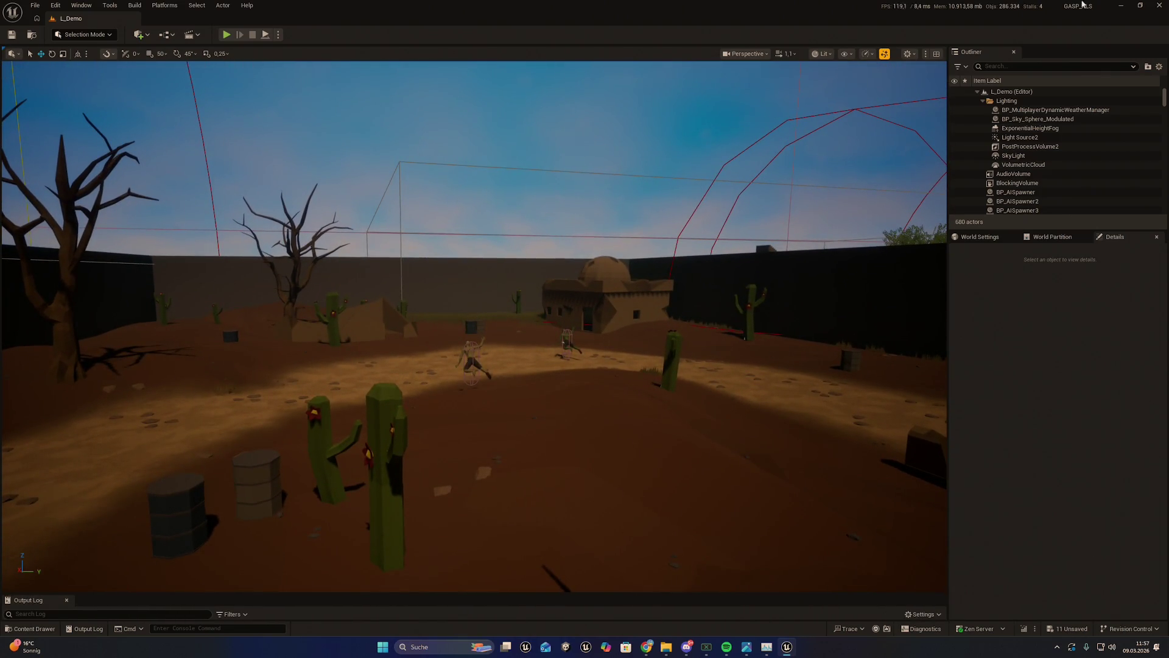
# Step: Close the editor with Don't Save, then bring File Explorer to the front
pyautogui.hotkey('ctrl', 'shift', 's')
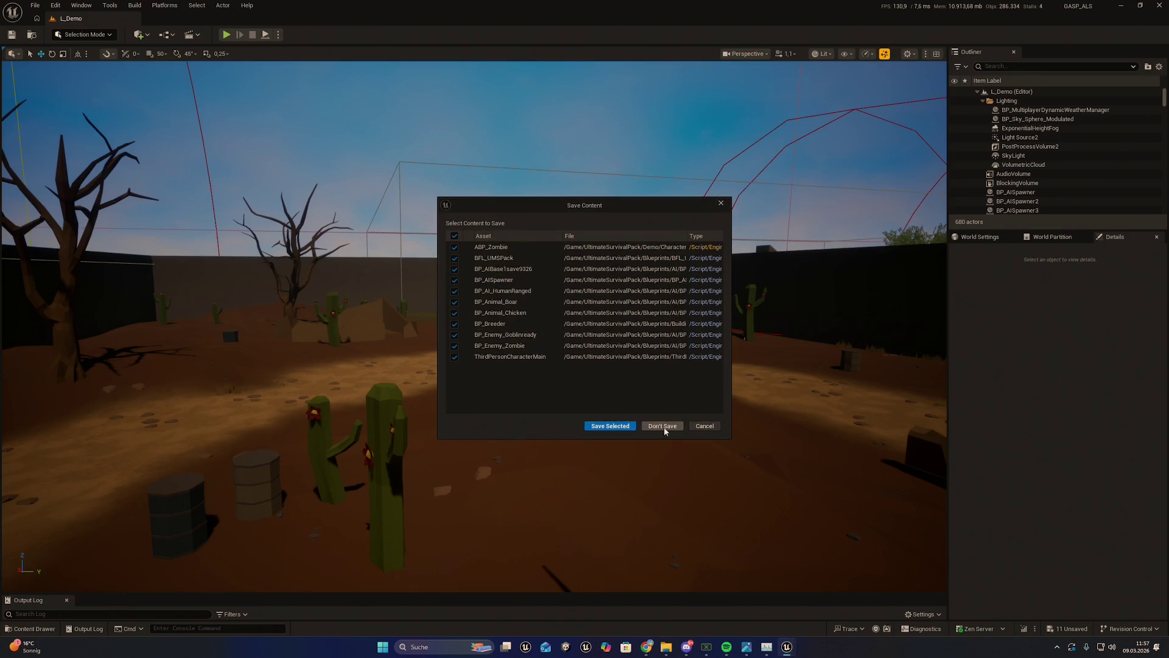
pyautogui.click(663, 425)
pyautogui.click(676, 653)
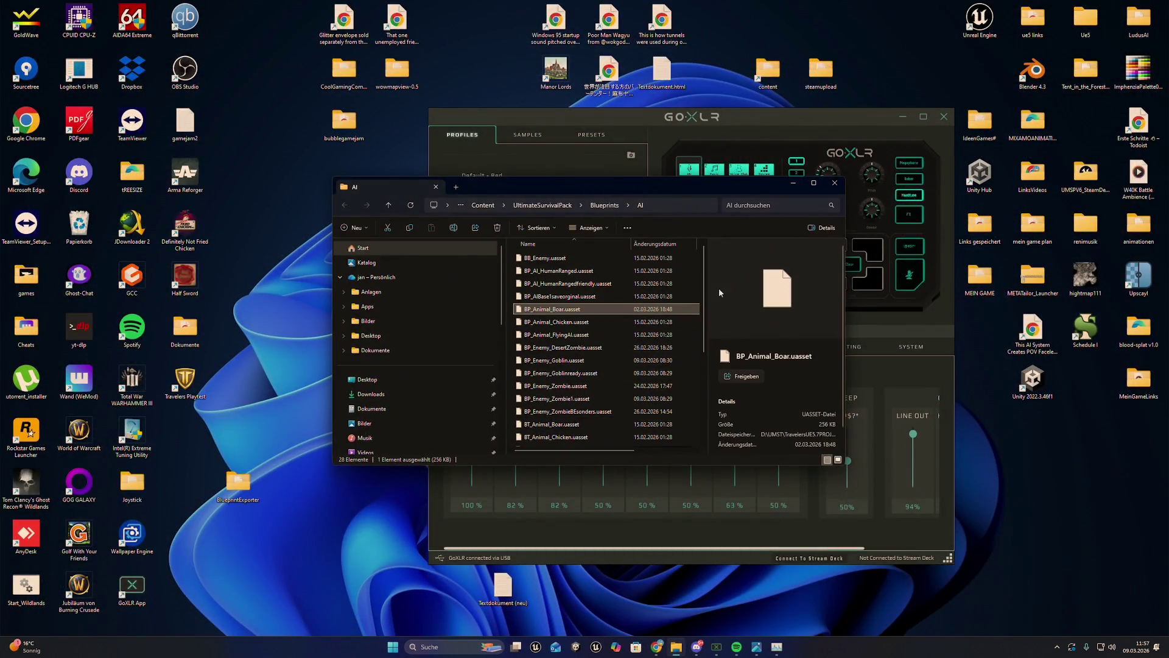
# Step: Go up from the AI folder to the Travelers folder via the path bar
pyautogui.click(542, 205)
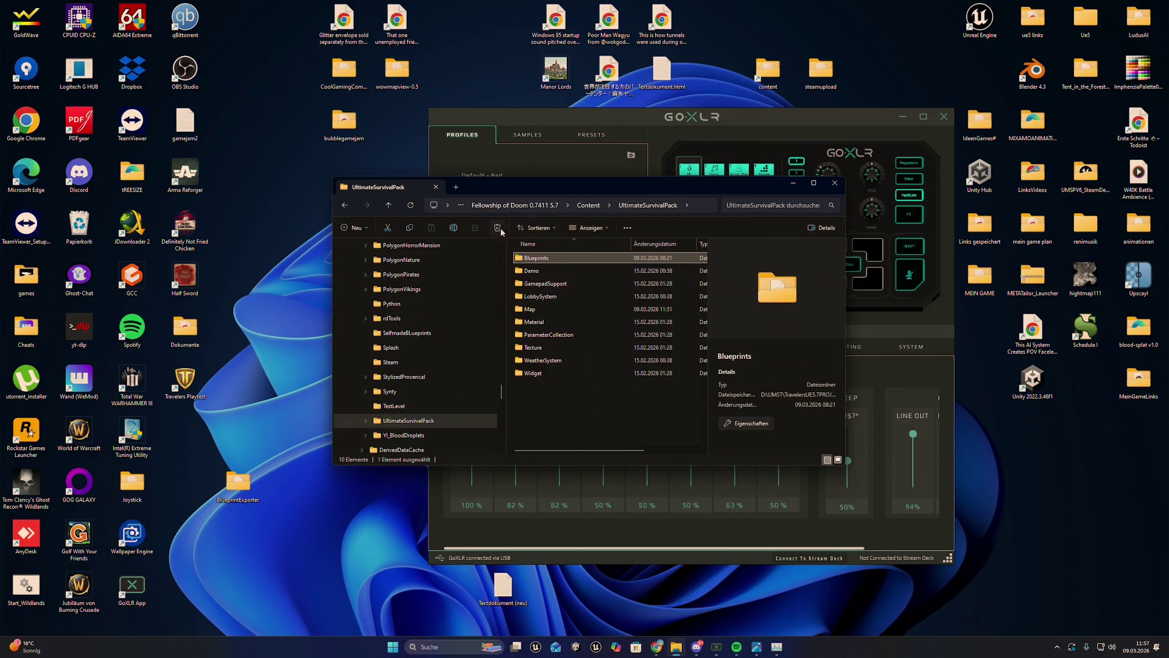
pyautogui.click(515, 205)
pyautogui.click(484, 205)
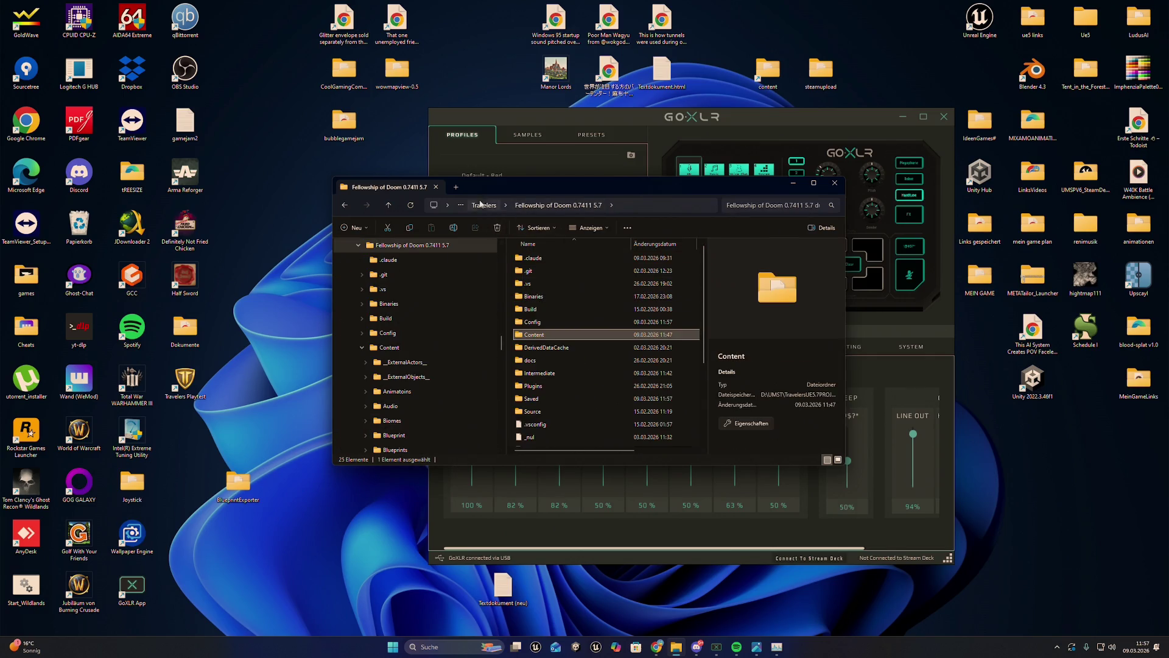
# Step: Delete the Fellowship of Doom 0.7411 5.7 project folder to the recycle bin
pyautogui.click(578, 290)
pyautogui.click(596, 263)
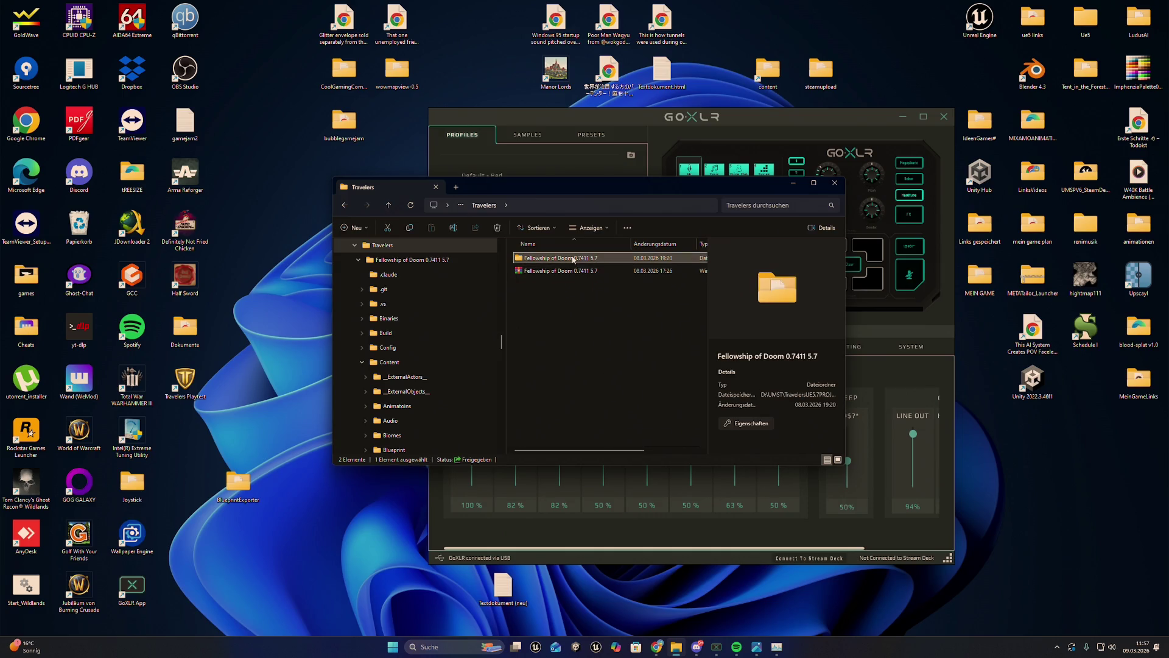
pyautogui.rightClick(573, 258)
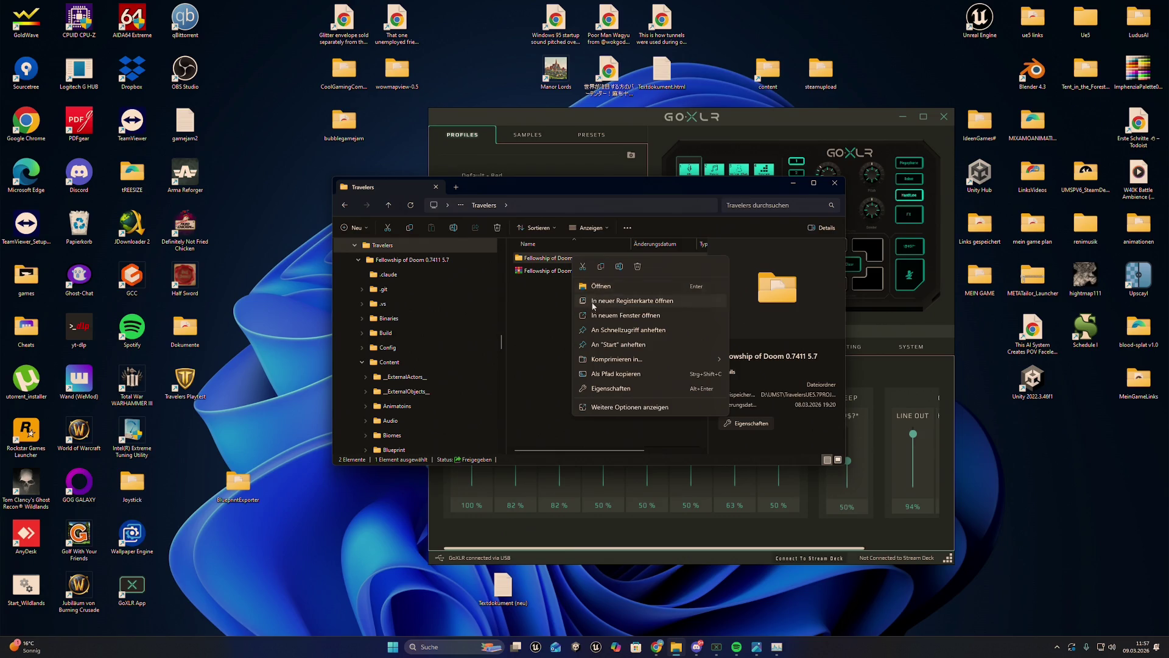
pyautogui.click(636, 267)
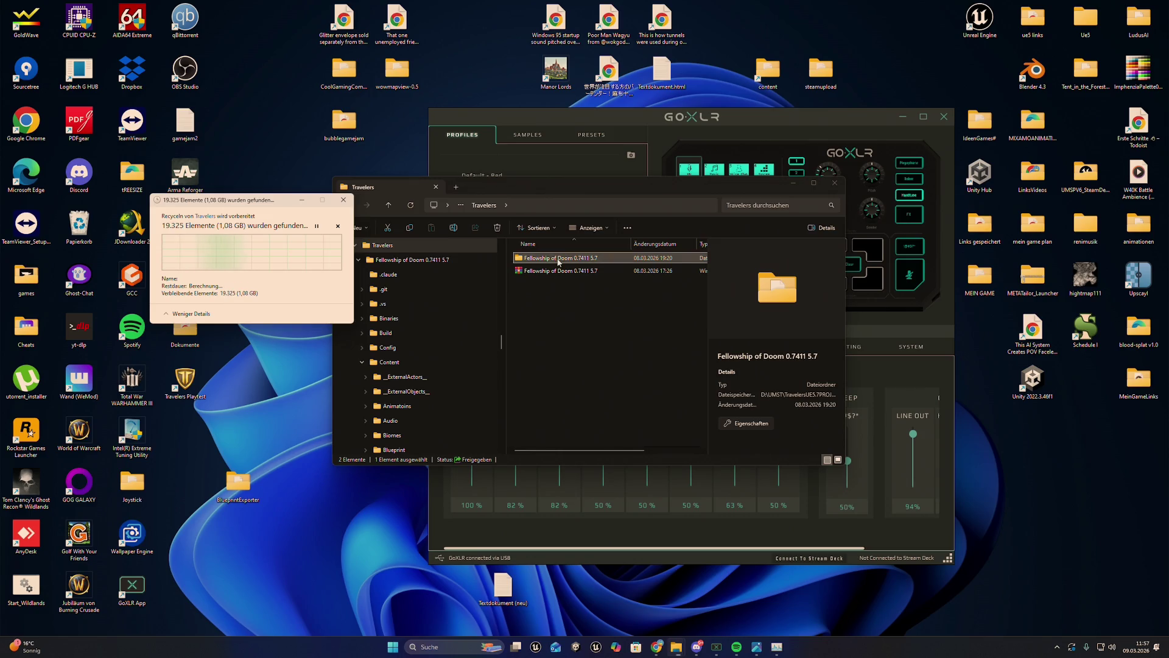
pyautogui.click(557, 269)
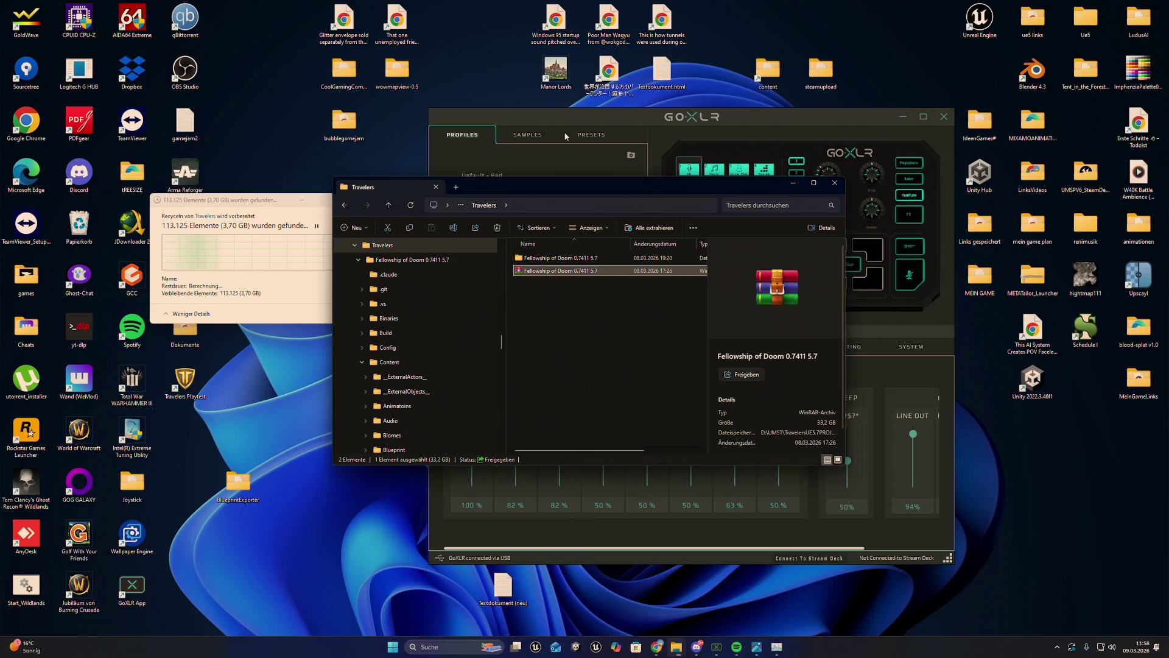
# Step: Open the Fellowship of Doom 0.7411 5.7 folder and launch GASP_ALS.uproject
pyautogui.moveTo(275, 204); pyautogui.dragTo(250, 204)
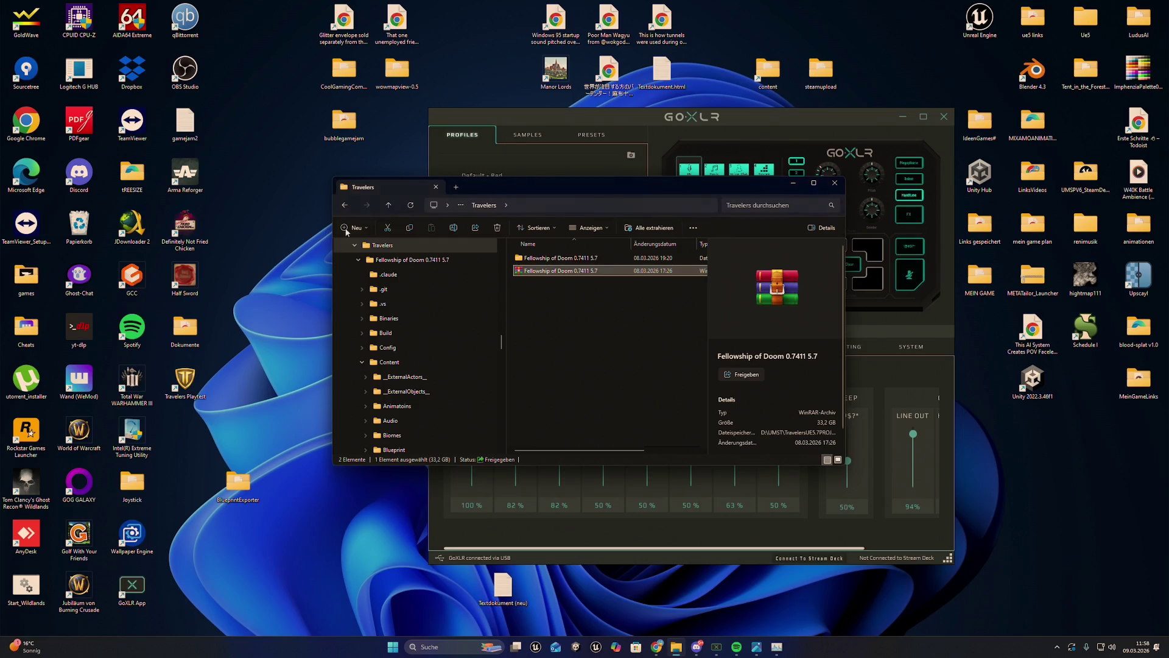
pyautogui.doubleClick(573, 258)
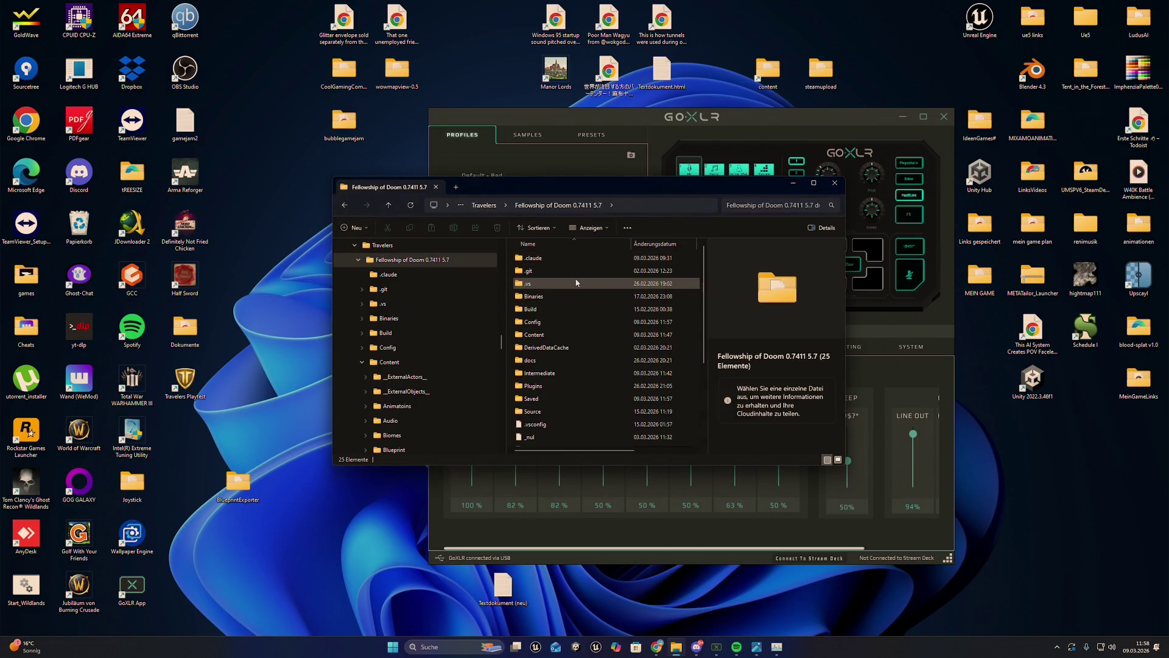
pyautogui.scroll(-3, 576, 282)
pyautogui.click(525, 365)
pyautogui.doubleClick(524, 365)
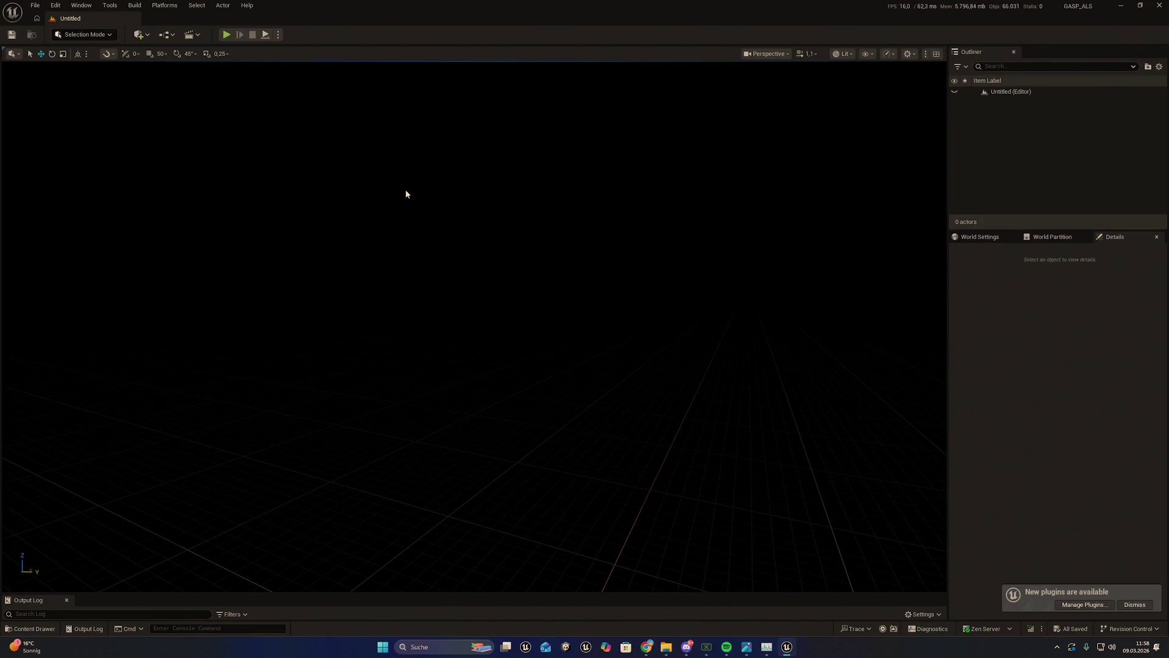
# Step: In the Content Drawer, go to the top-level Content folder and open UltimateSurvivalPack
pyautogui.hotkey('ctrl', 'space')
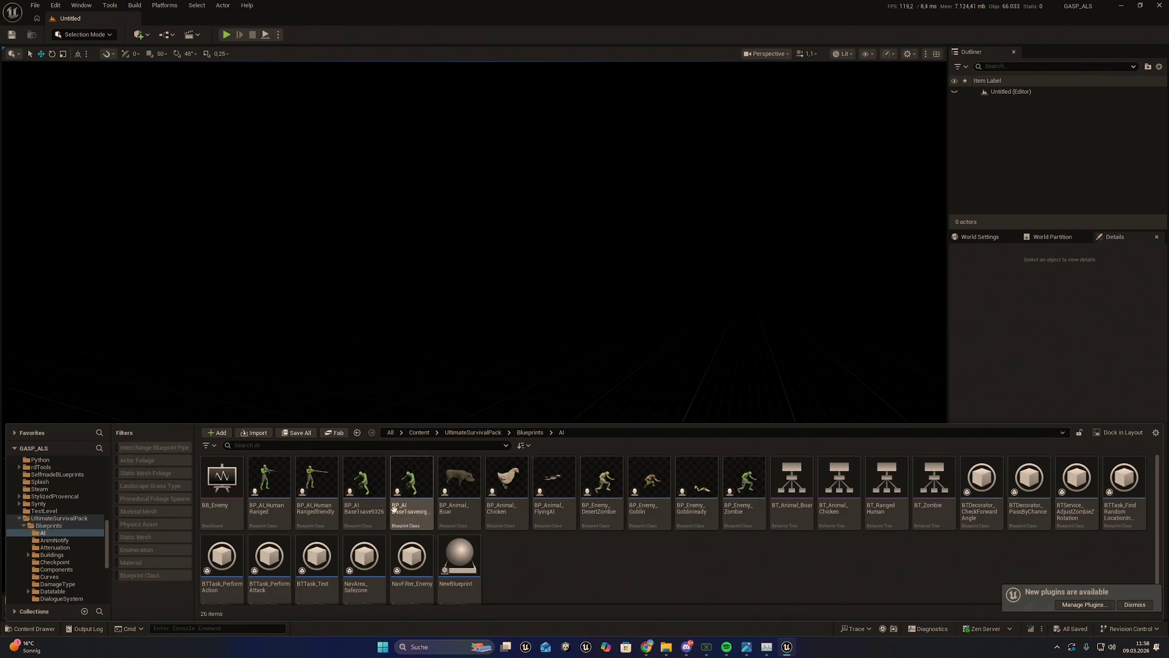
pyautogui.moveTo(388, 514)
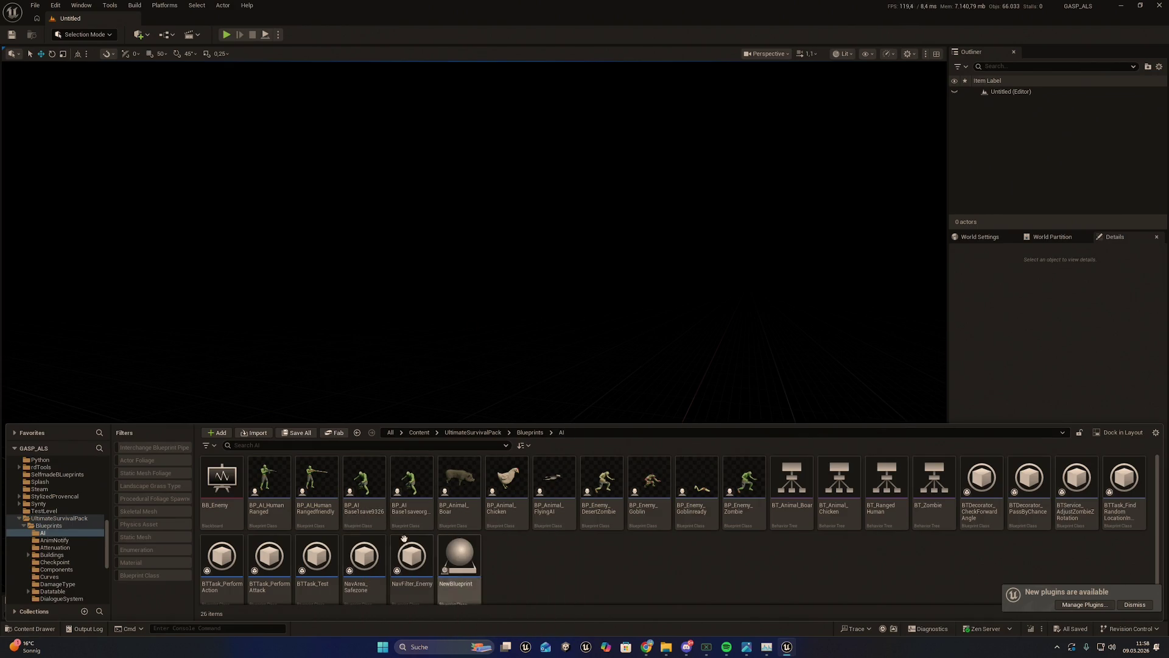
pyautogui.hotkey('ctrl', 'space')
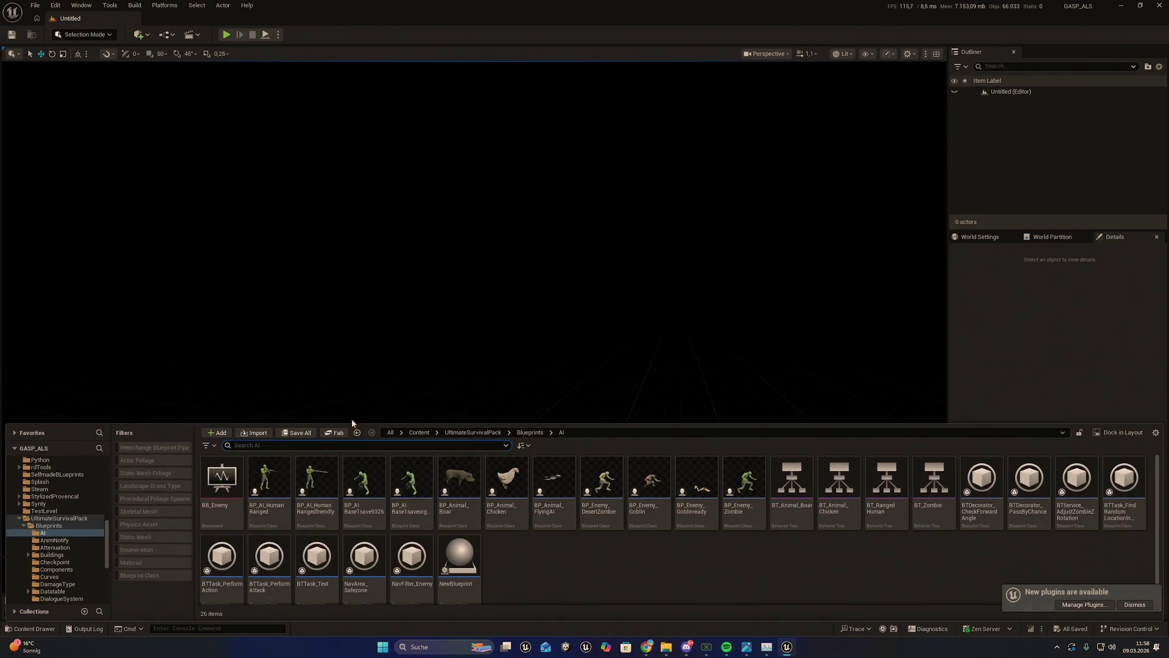
pyautogui.click(419, 433)
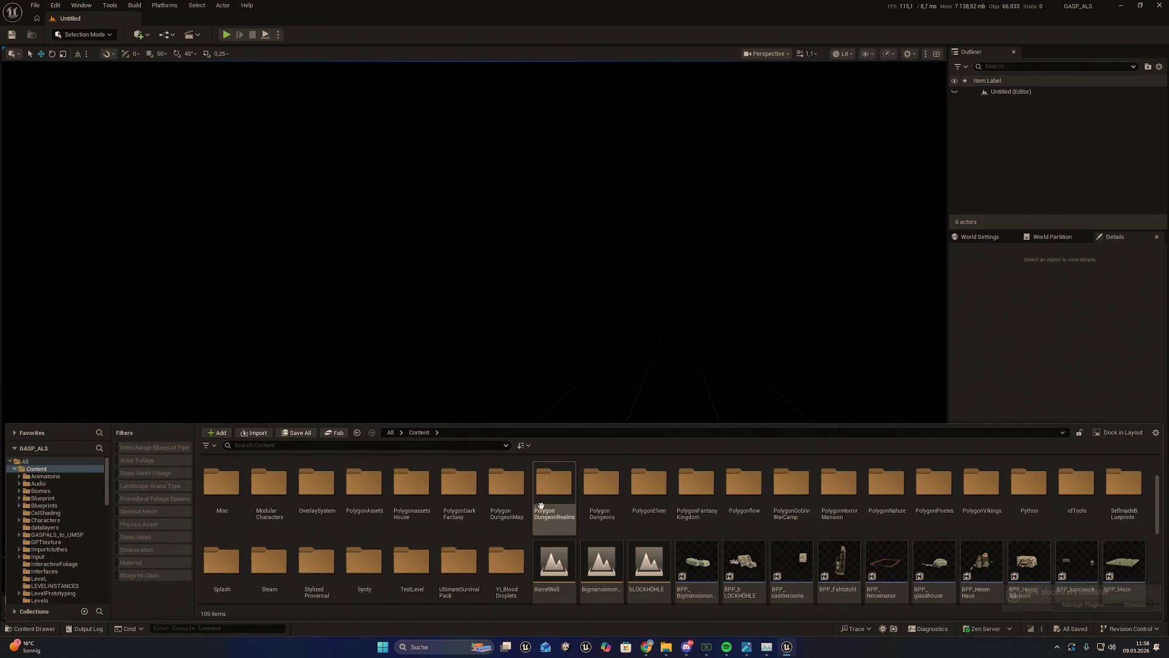
pyautogui.scroll(-2, 493, 549)
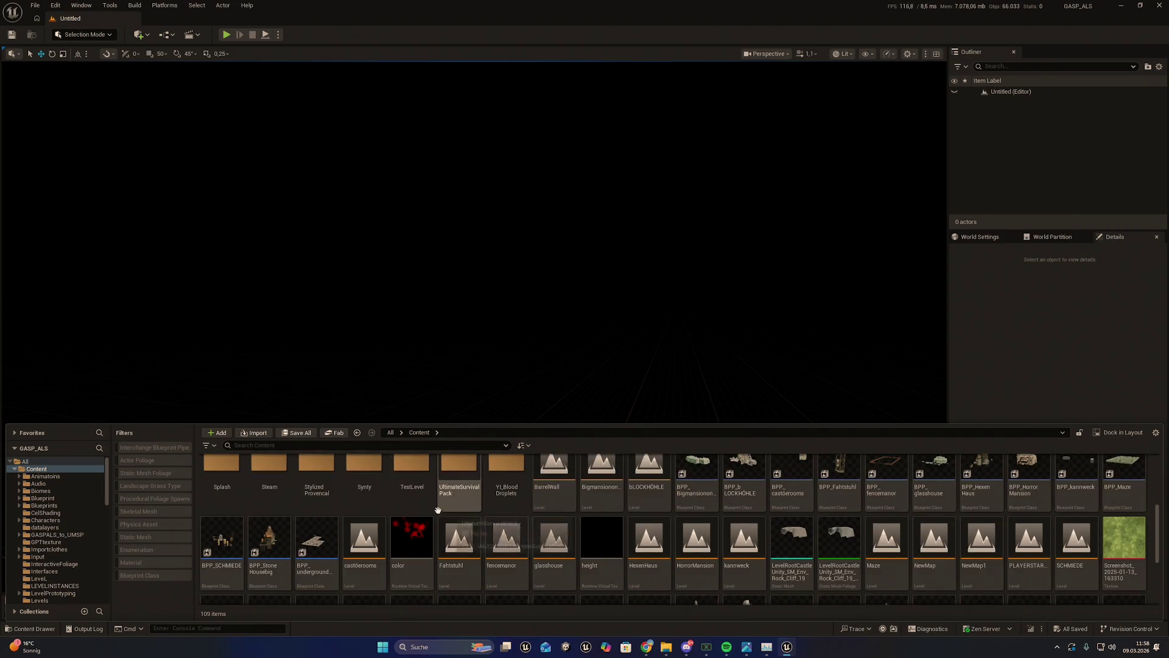
pyautogui.scroll(2, 382, 510)
pyautogui.scroll(-2, 402, 511)
pyautogui.scroll(2, 669, 511)
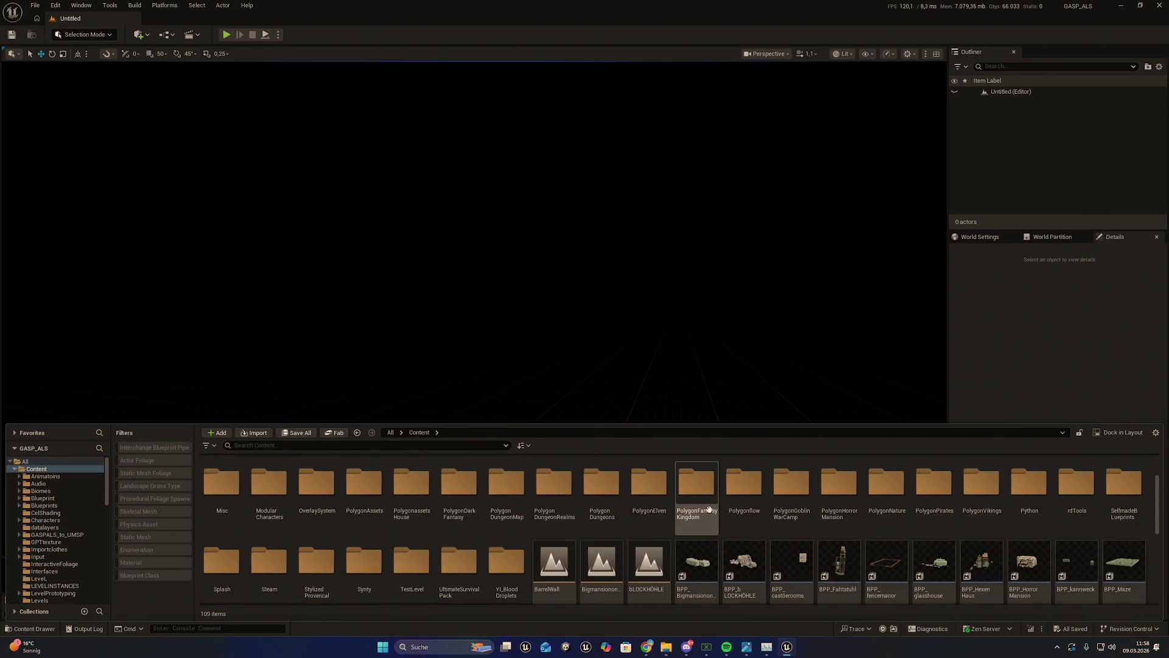
pyautogui.scroll(-1, 670, 512)
pyautogui.doubleClick(459, 481)
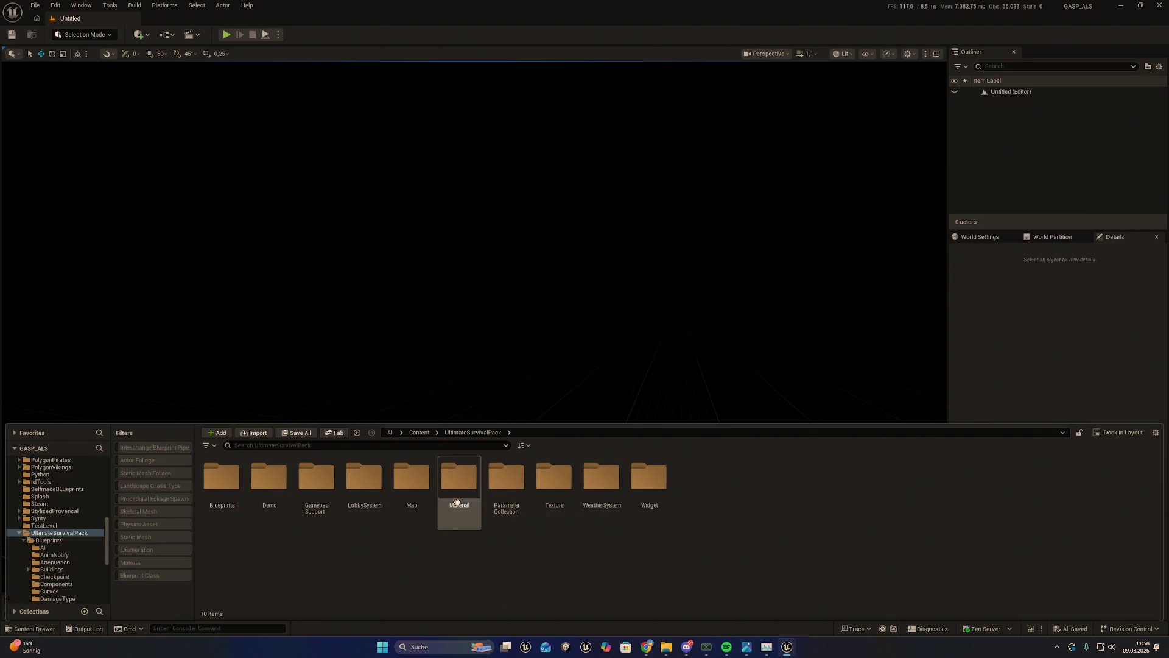
# Step: Load the L_Demo level from the Map folder, then return to UltimateSurvivalPack
pyautogui.doubleClick(403, 487)
pyautogui.doubleClick(638, 486)
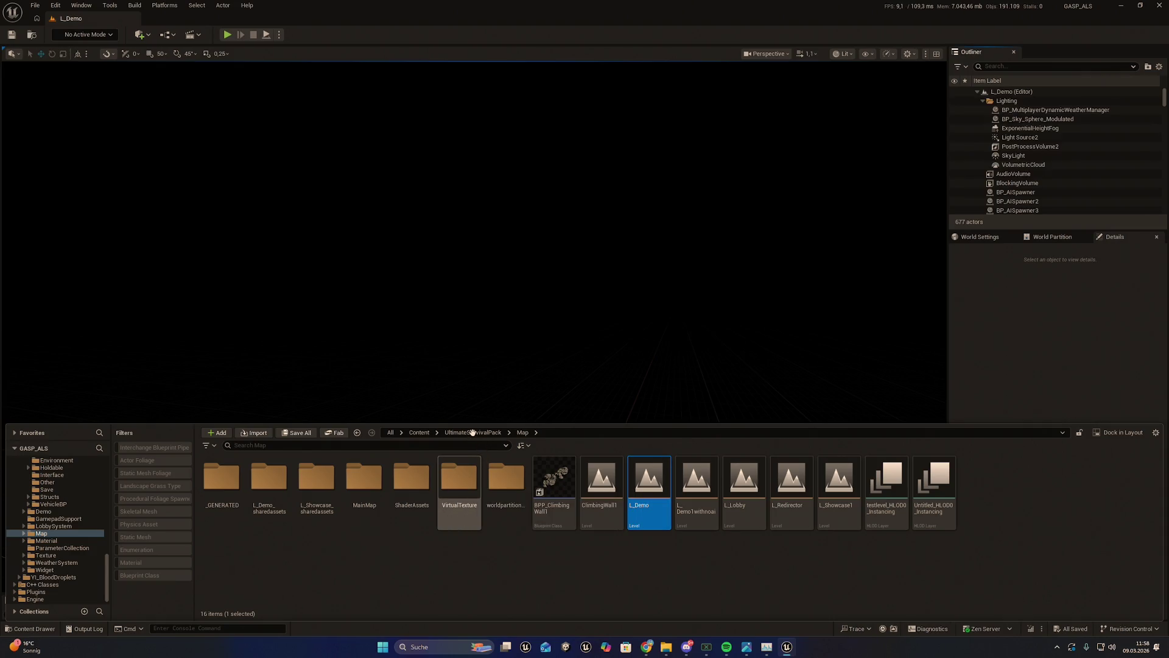
pyautogui.click(473, 432)
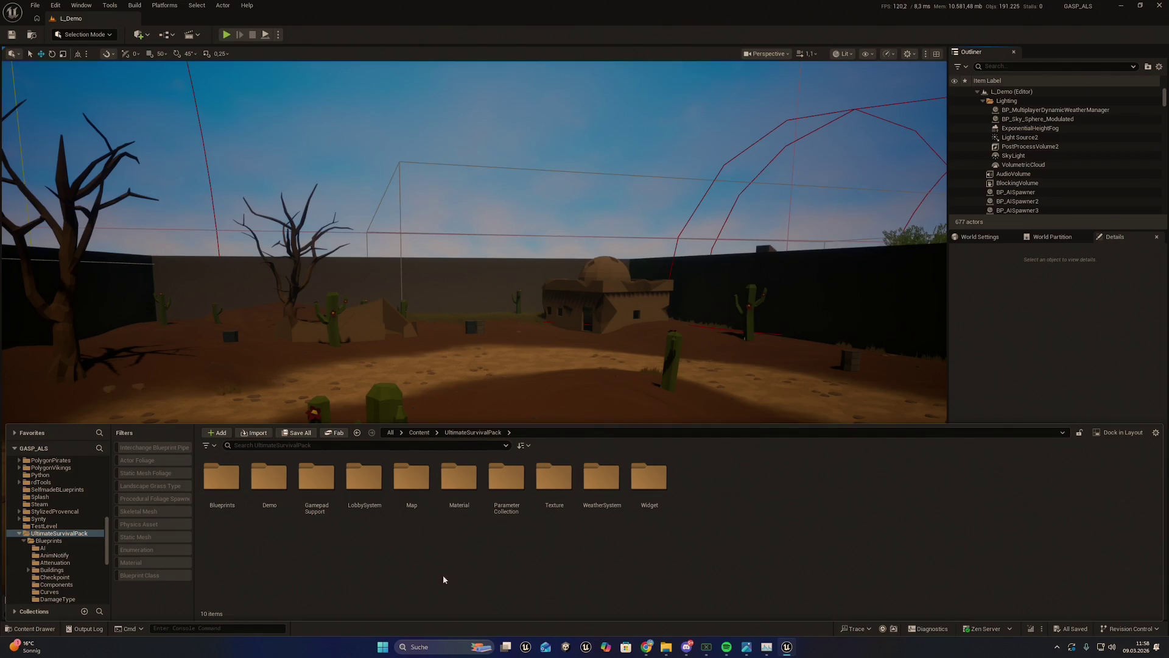
# Step: Open Blueprints > AI and rename BP_AI_Base1save9326 to BP_AIBase
pyautogui.click(223, 477)
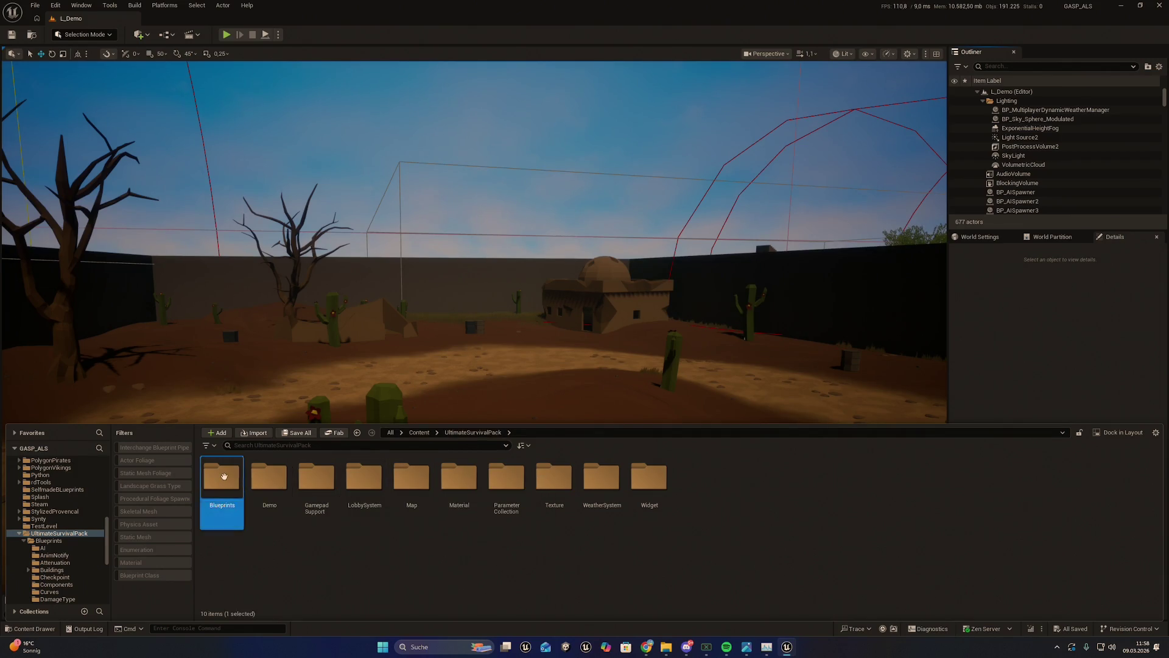
pyautogui.doubleClick(224, 477)
pyautogui.scroll(-1, 243, 505)
pyautogui.scroll(1, 243, 505)
pyautogui.doubleClick(222, 481)
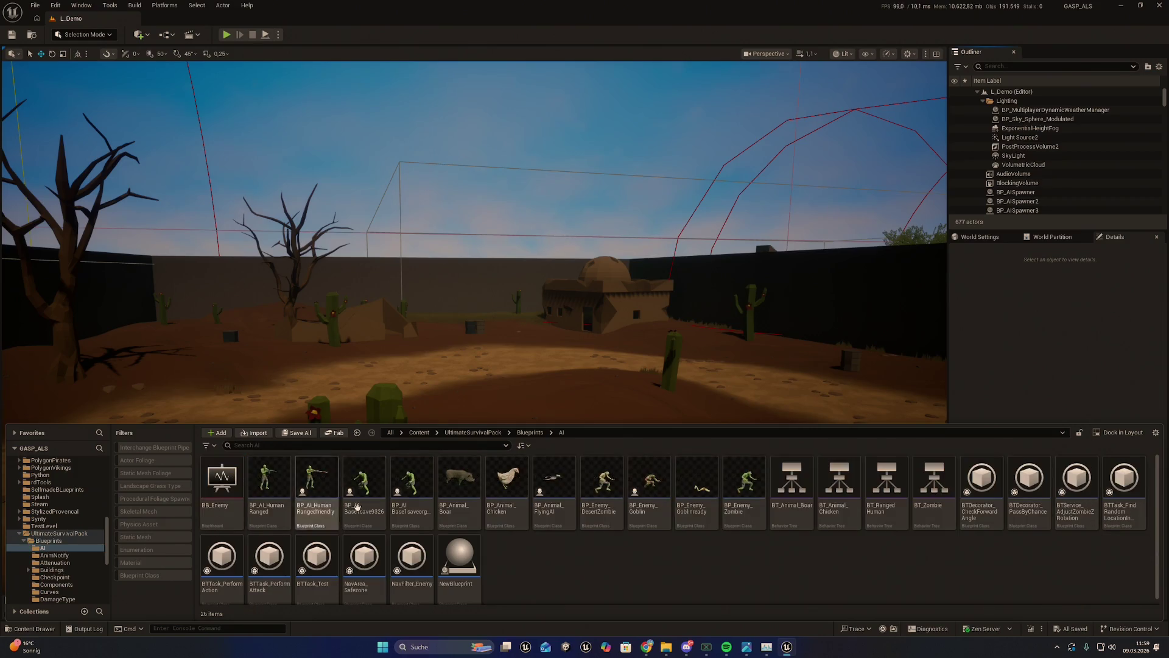
pyautogui.click(362, 493)
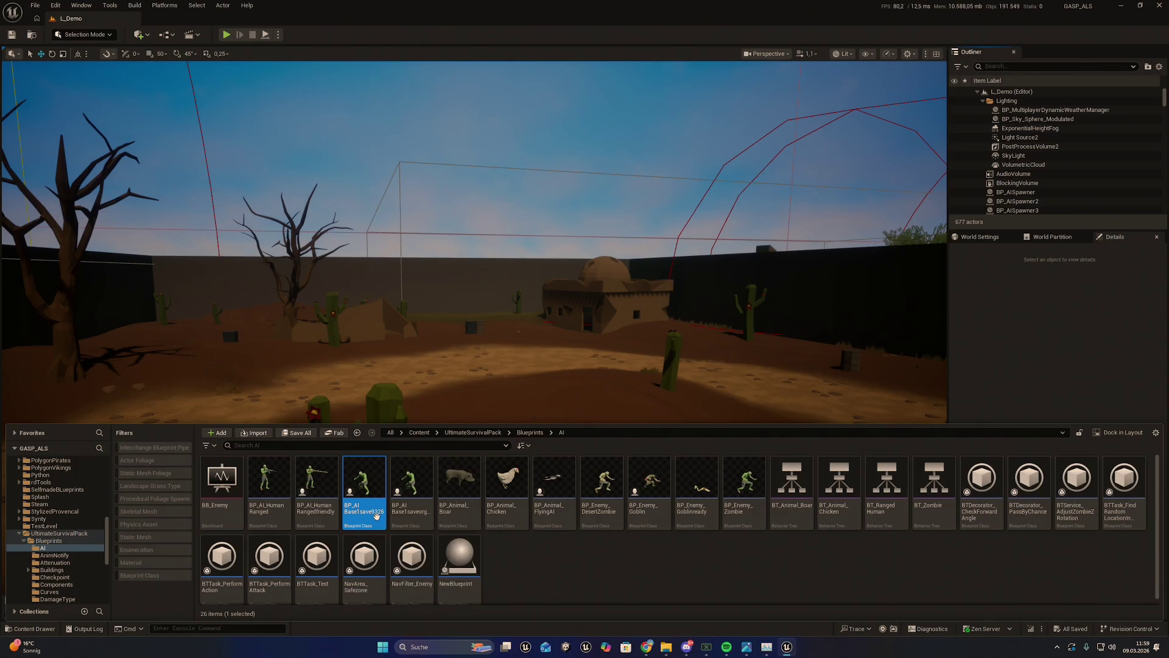
pyautogui.click(376, 512)
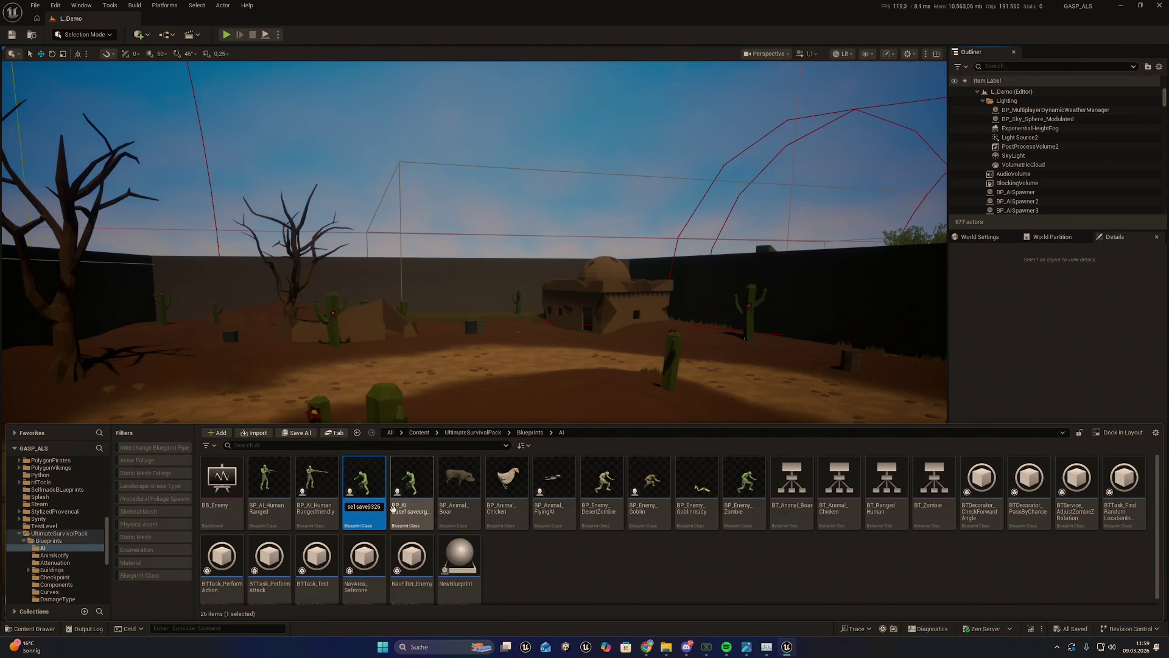
pyautogui.write('BP_AIBase')
pyautogui.press('Return')
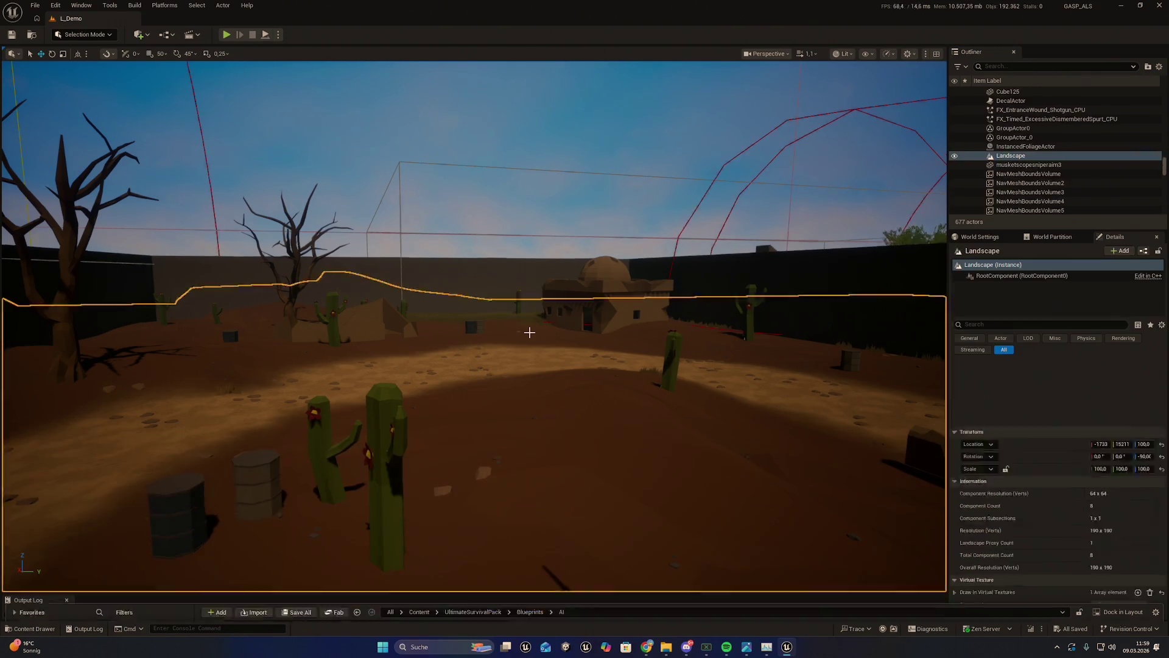
# Step: Select the landscape and start playing the level in the editor
pyautogui.click(529, 331)
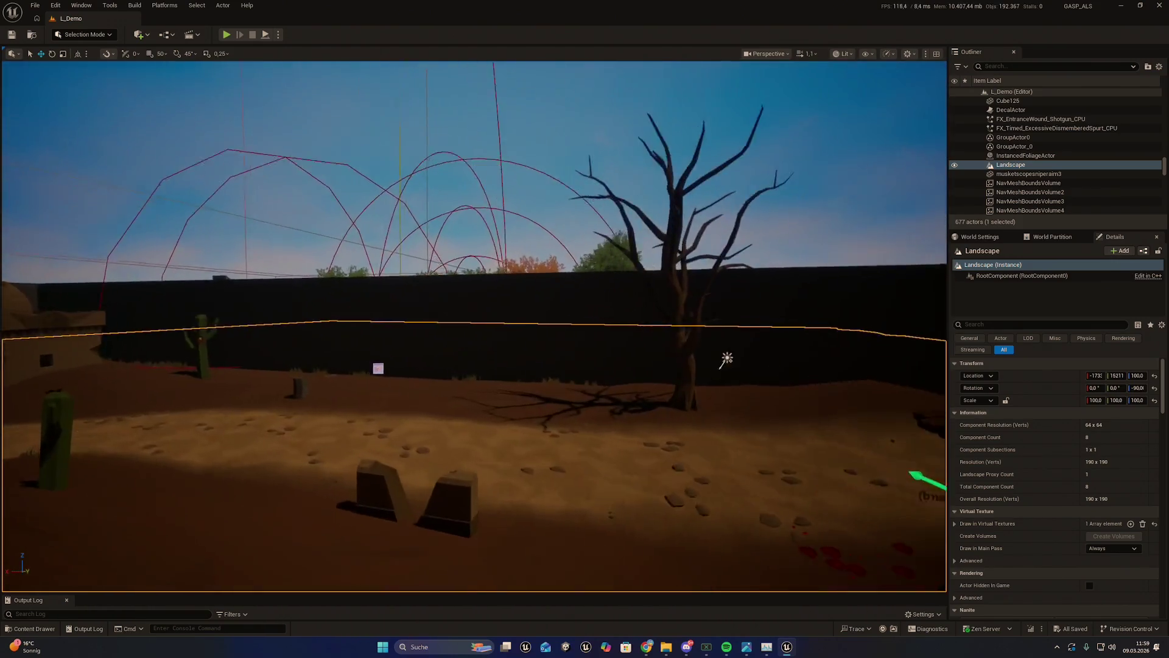
pyautogui.moveTo(217, 69)
pyautogui.mouseDown()
pyautogui.moveTo(207, 73)
pyautogui.moveTo(217, 68)
pyautogui.mouseUp()
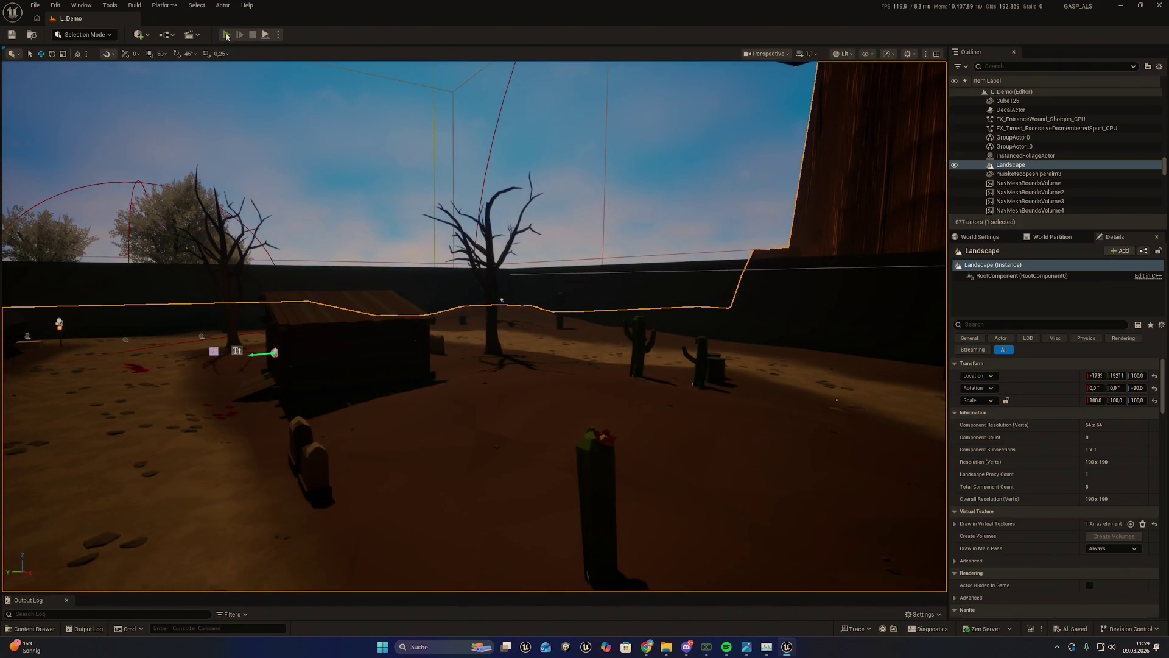
pyautogui.click(226, 35)
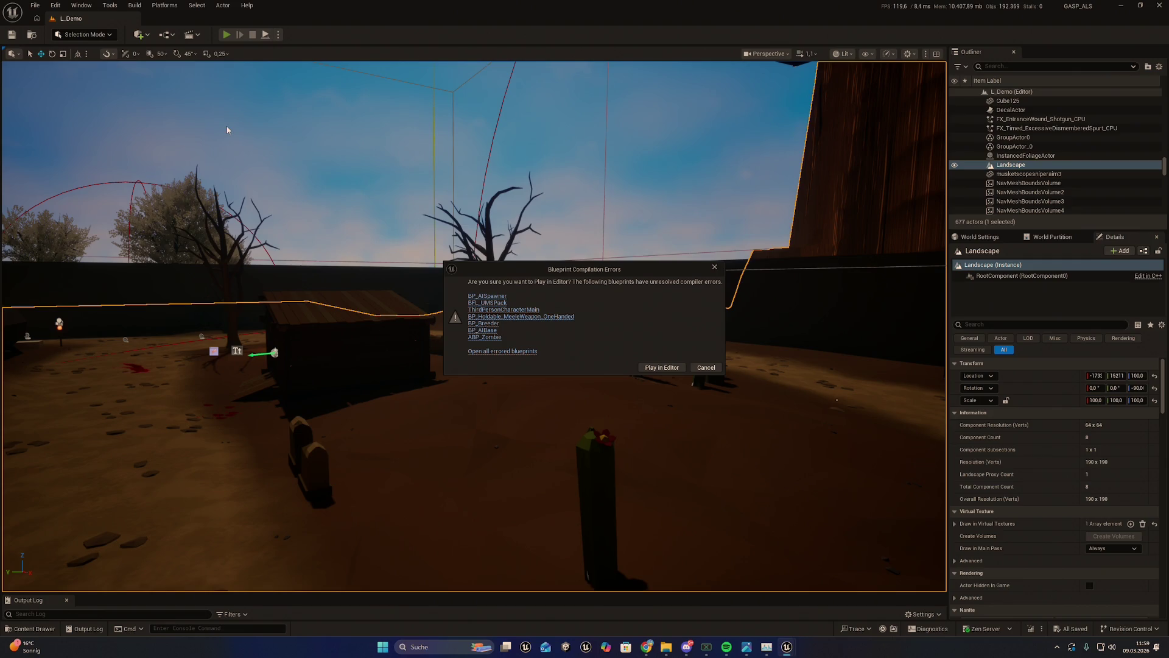
# Step: Cancel the Blueprint compile-errors prompt, close the Message Log, and exit the Unreal editor
pyautogui.click(706, 367)
pyautogui.click(990, 124)
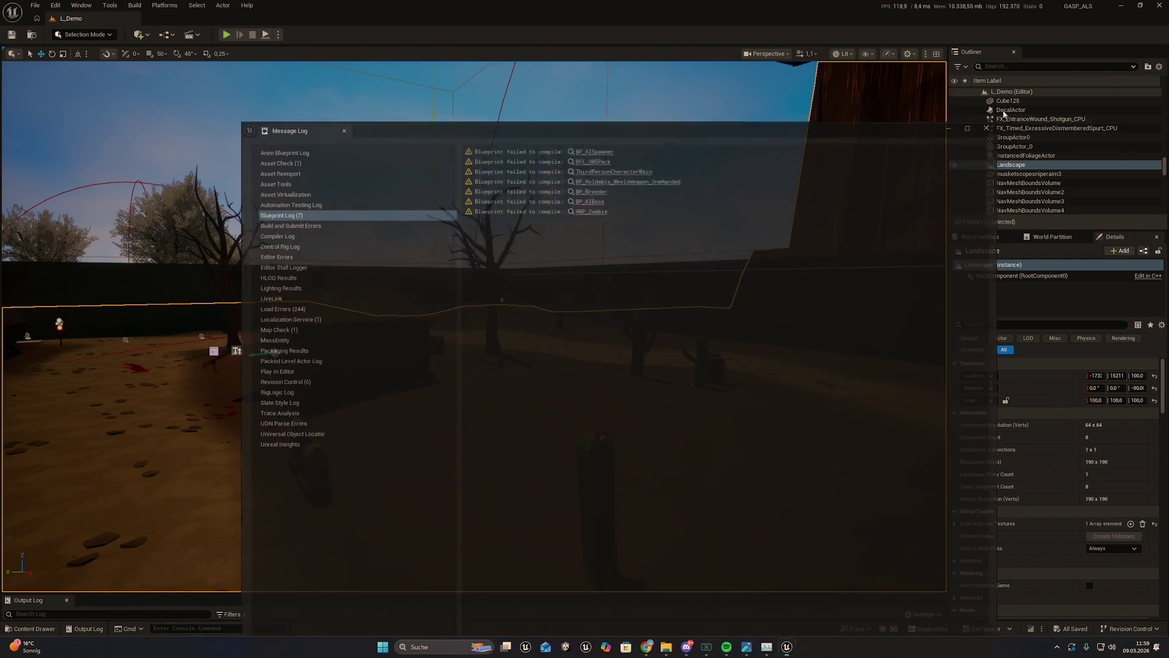
pyautogui.click(1159, 5)
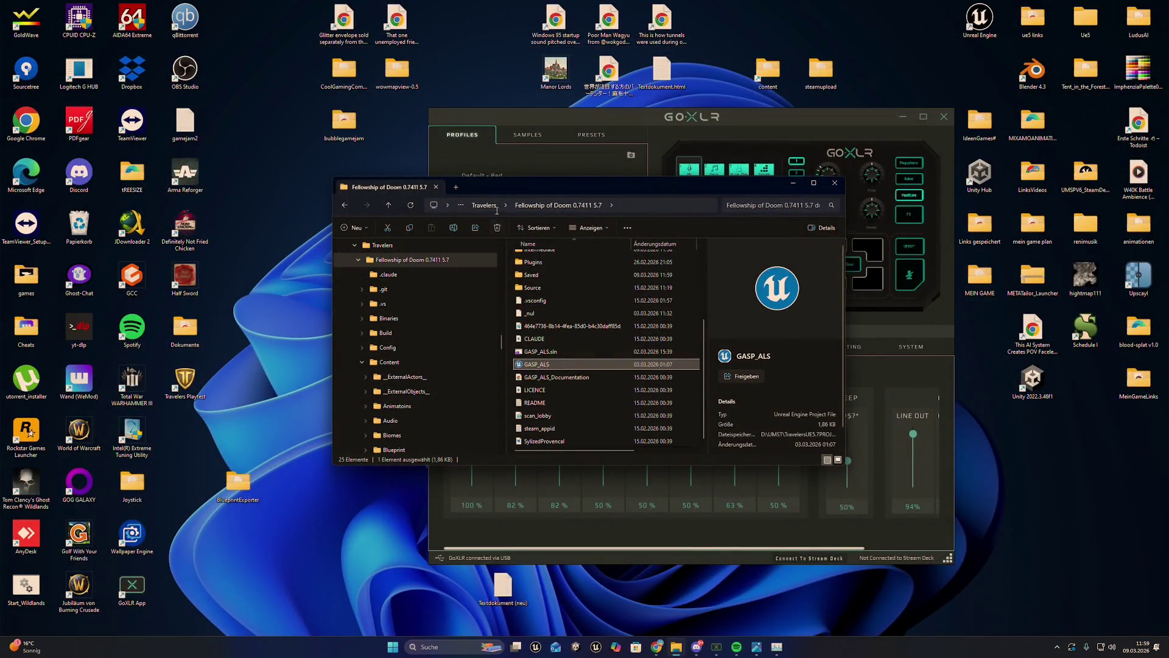
# Step: In Travelers, check the 33.2 GB archive, then choose an option from the Fellowship folder's context menu
pyautogui.click(492, 207)
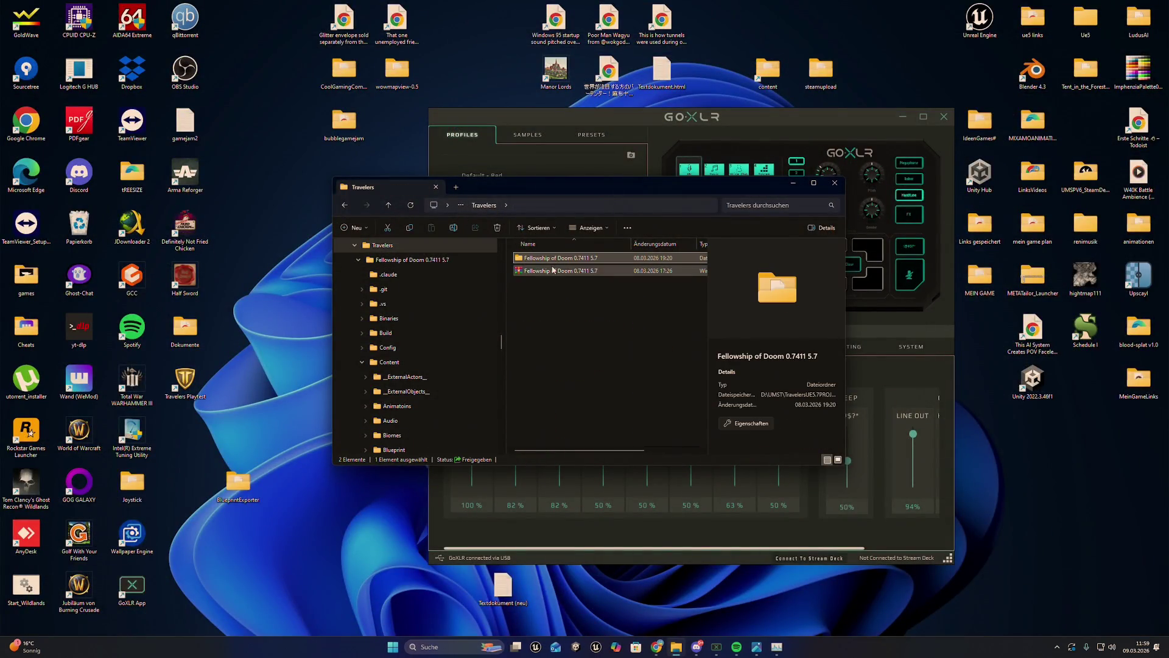
pyautogui.click(548, 272)
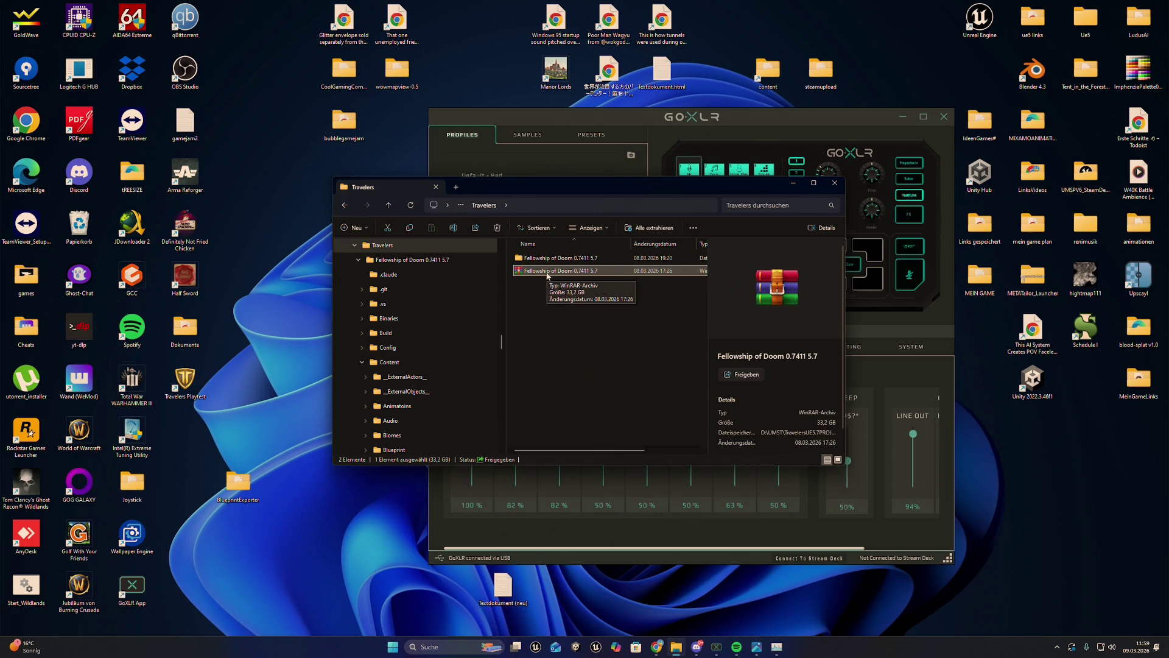
pyautogui.click(536, 260)
pyautogui.rightClick(558, 264)
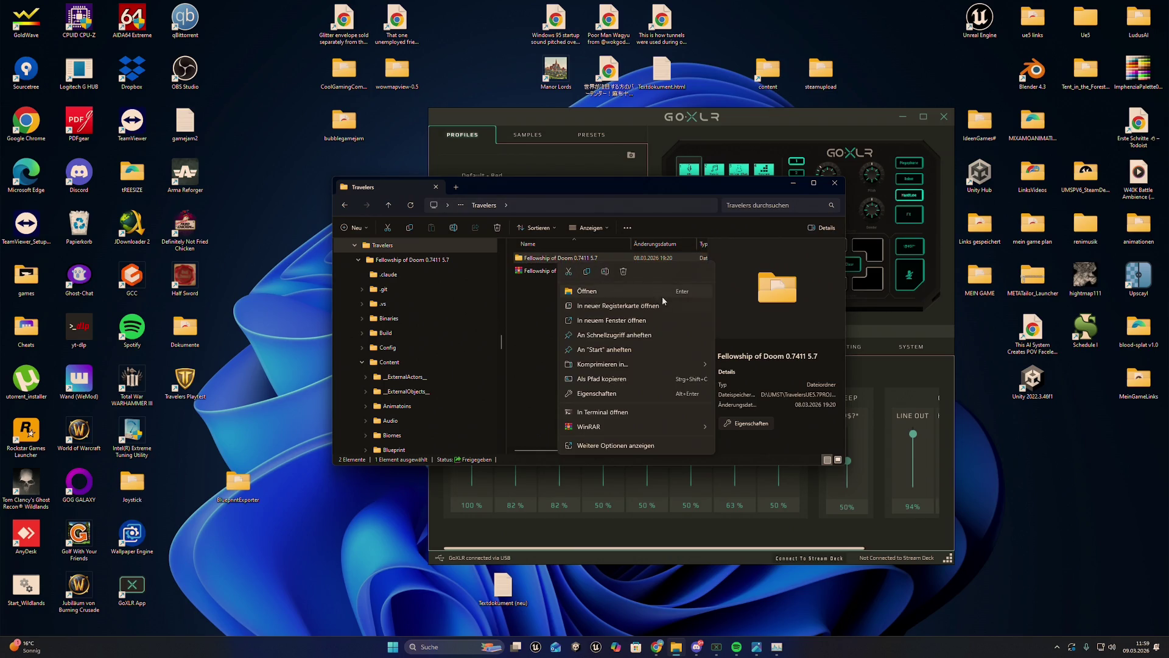
pyautogui.click(658, 290)
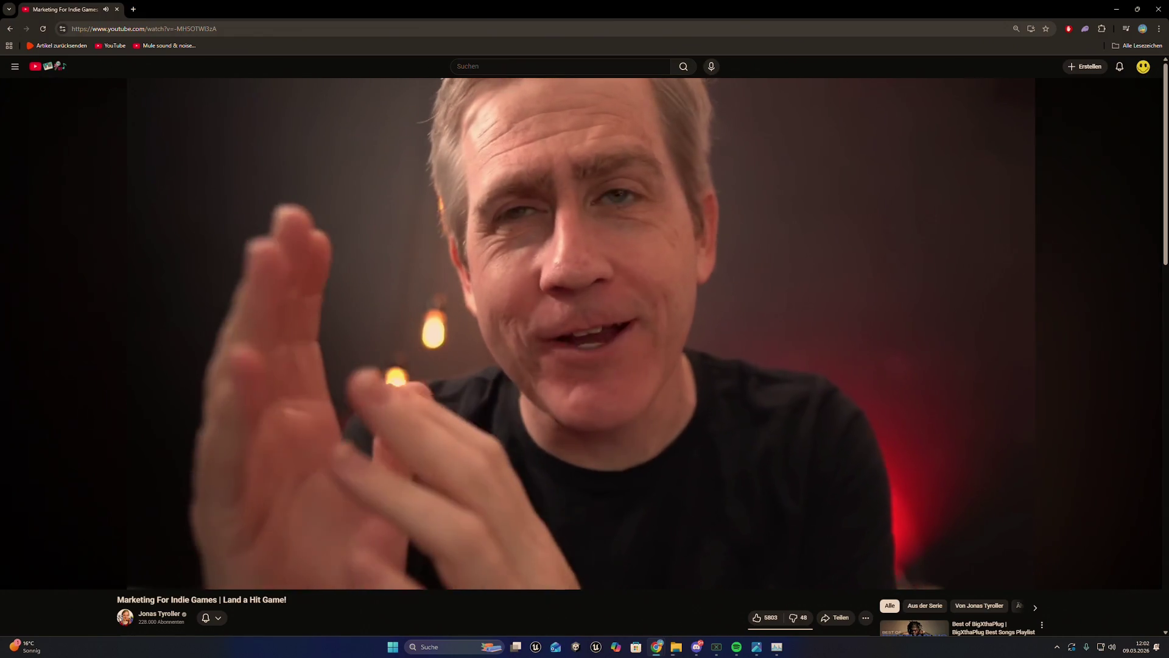
# Step: Turn up the YouTube video's volume while the Travelers deletion runs, then minimize the progress window
pyautogui.moveTo(54, 586)
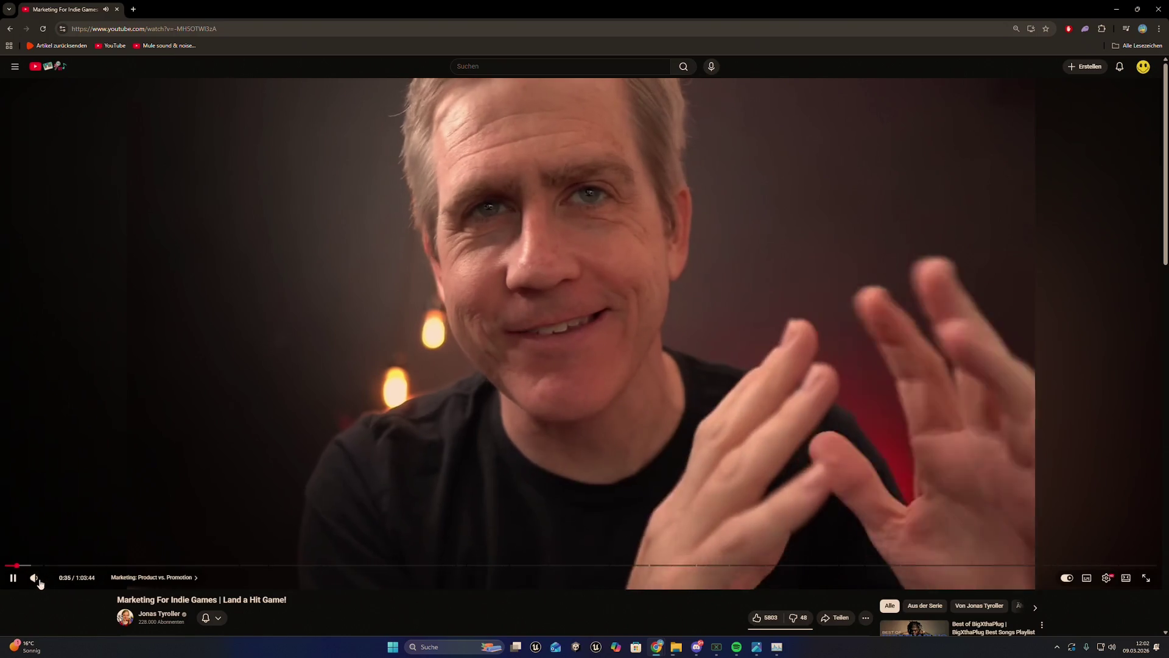
pyautogui.moveTo(53, 586); pyautogui.dragTo(65, 585)
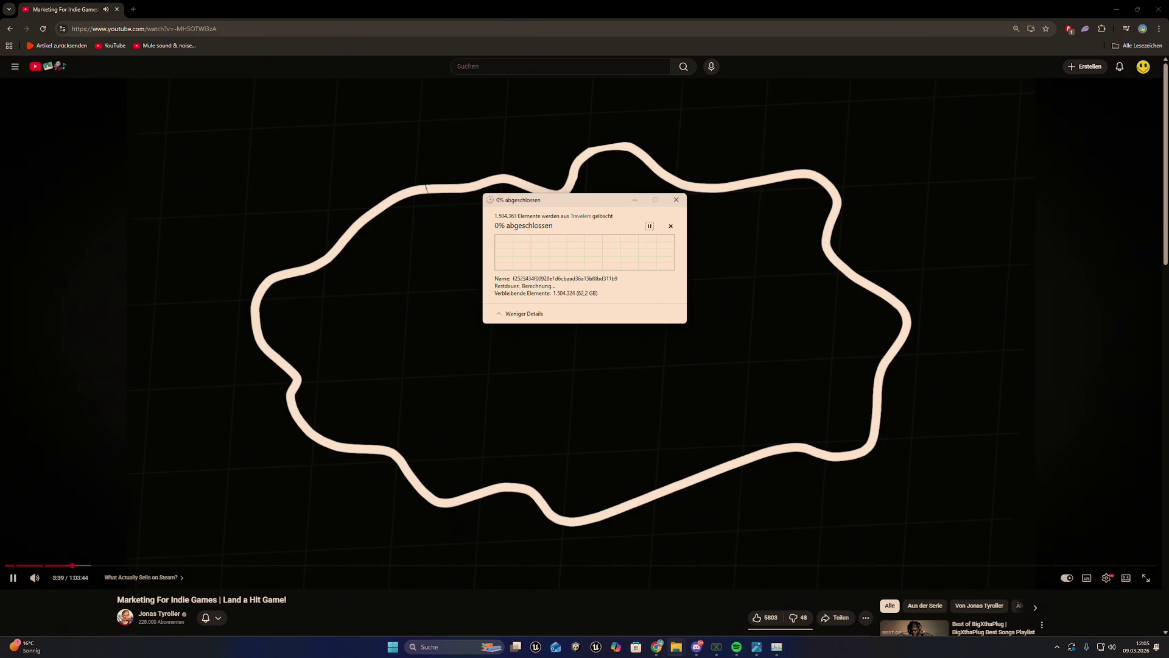
pyautogui.click(634, 201)
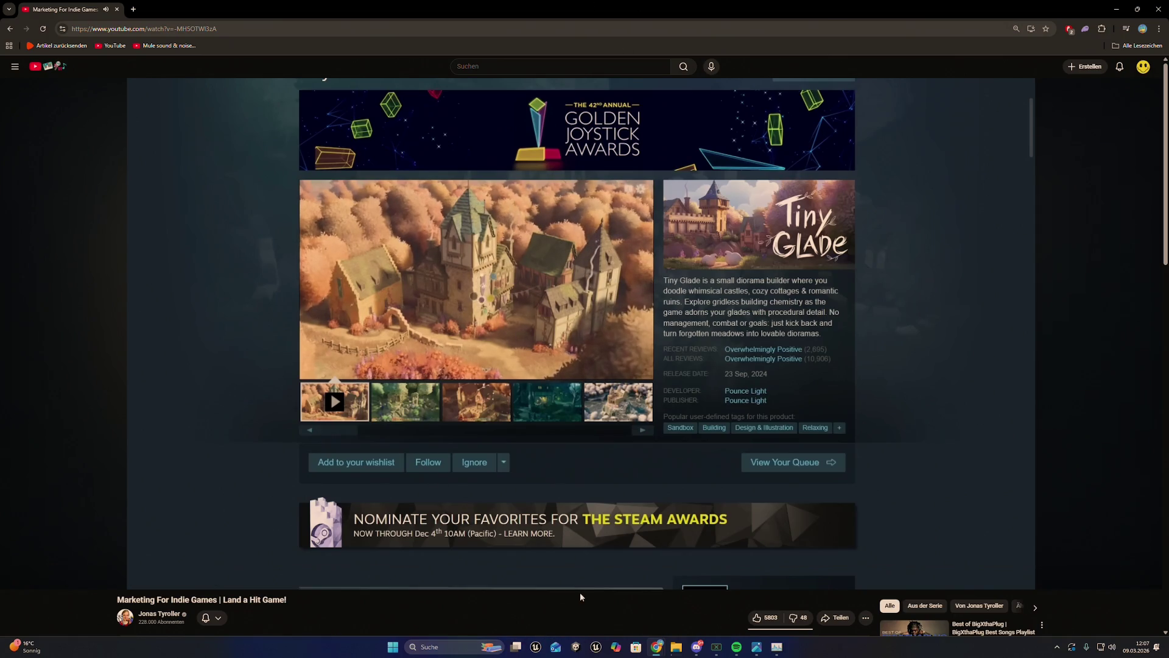
# Step: Dismiss the Chrome profile chooser that popped up over the video
pyautogui.moveTo(671, 651)
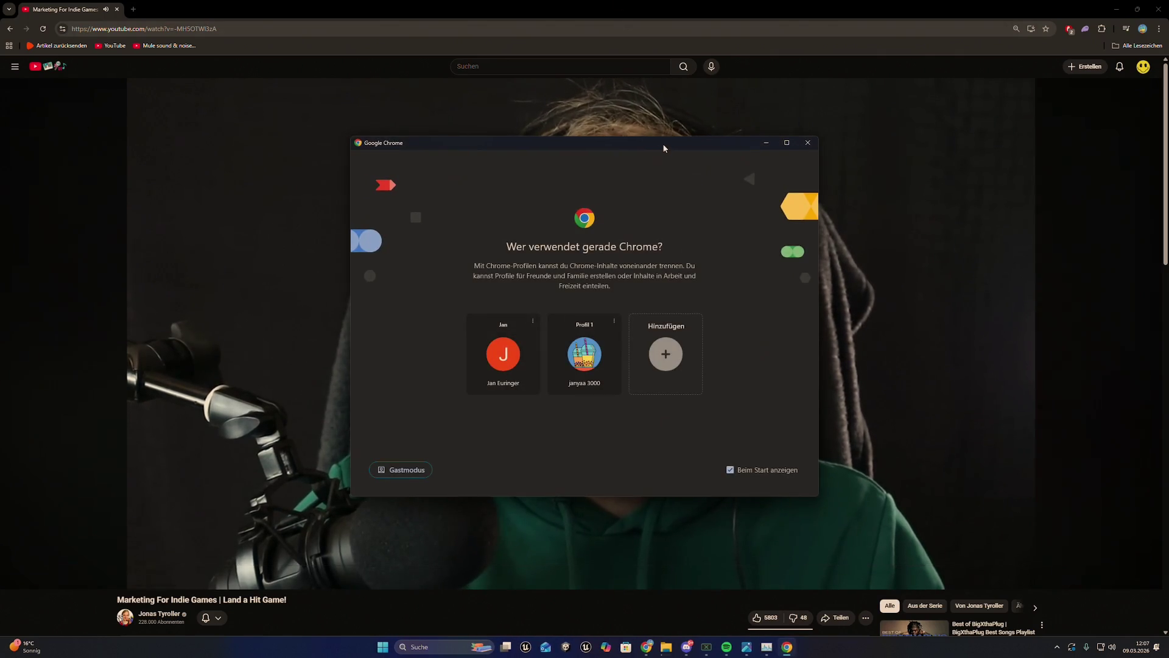
pyautogui.click(502, 353)
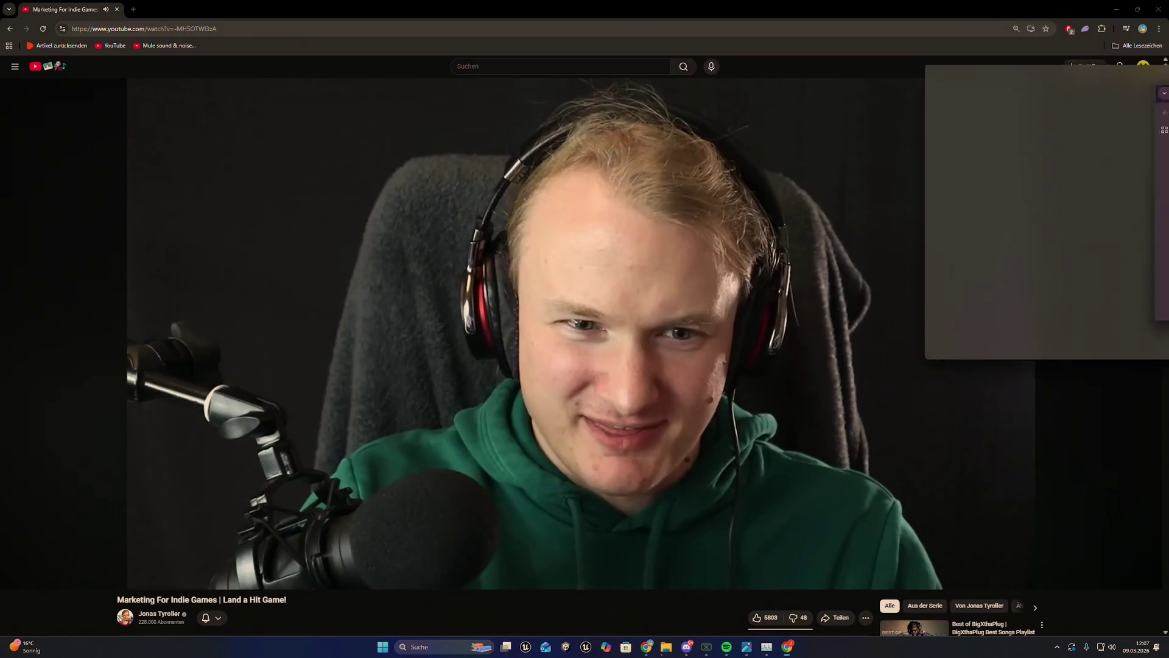
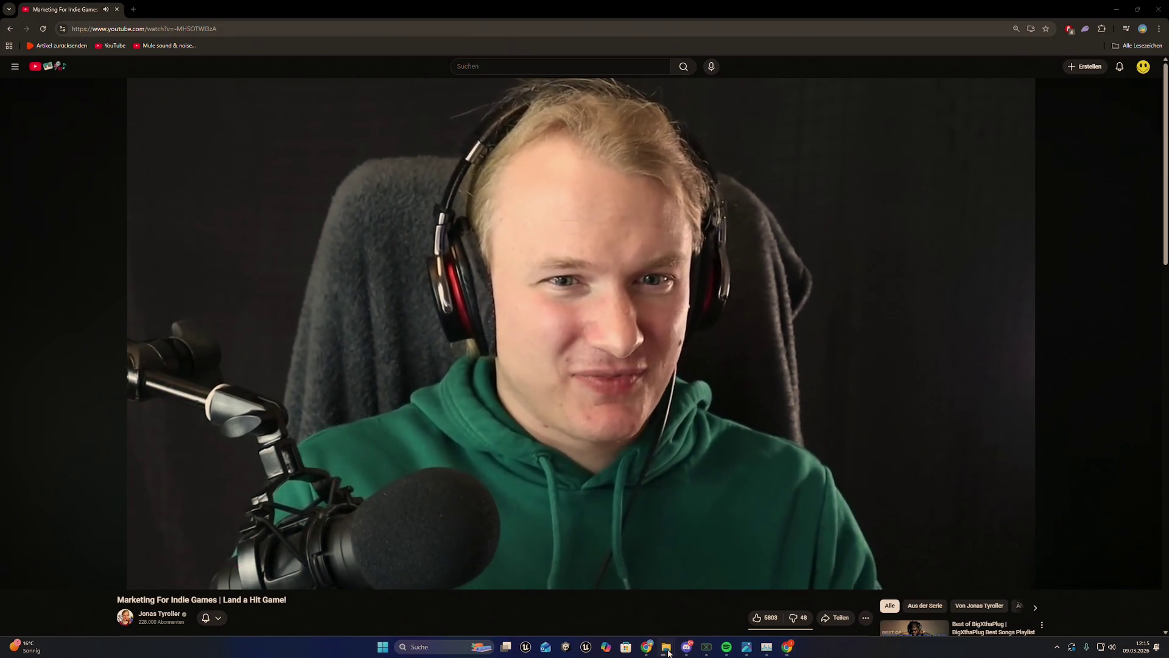
# Step: Check the Fellowship of Doom 0.7411 5.7 folder inside Travelers, then hide the folder window
pyautogui.moveTo(666, 646)
pyautogui.moveTo(687, 602)
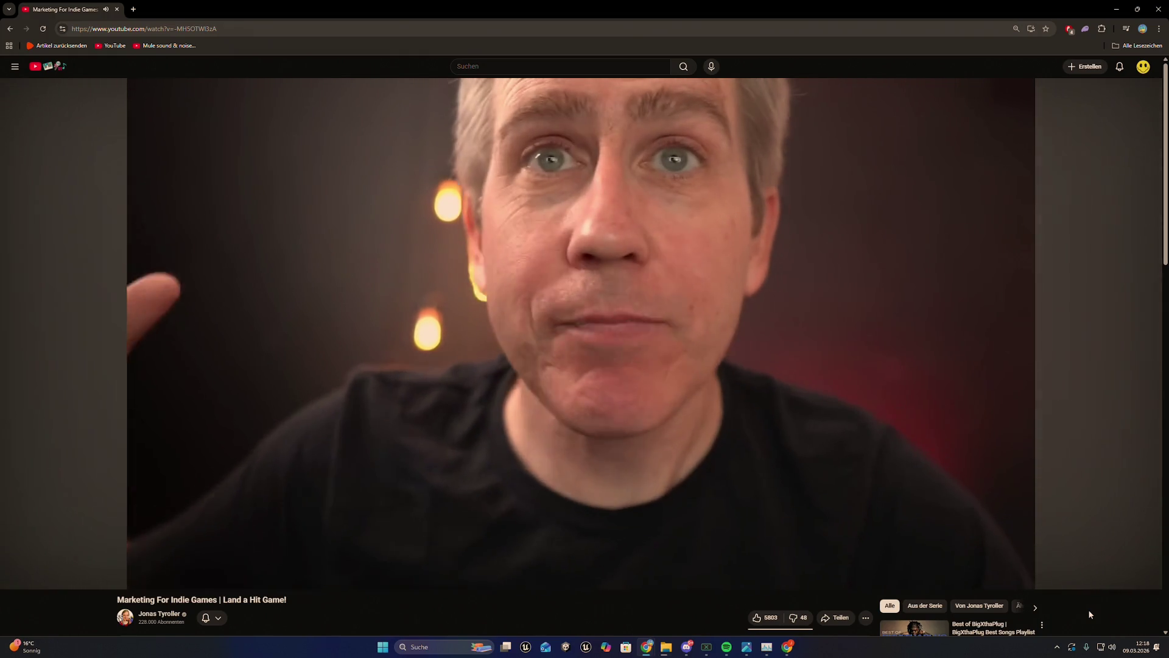
pyautogui.moveTo(664, 646)
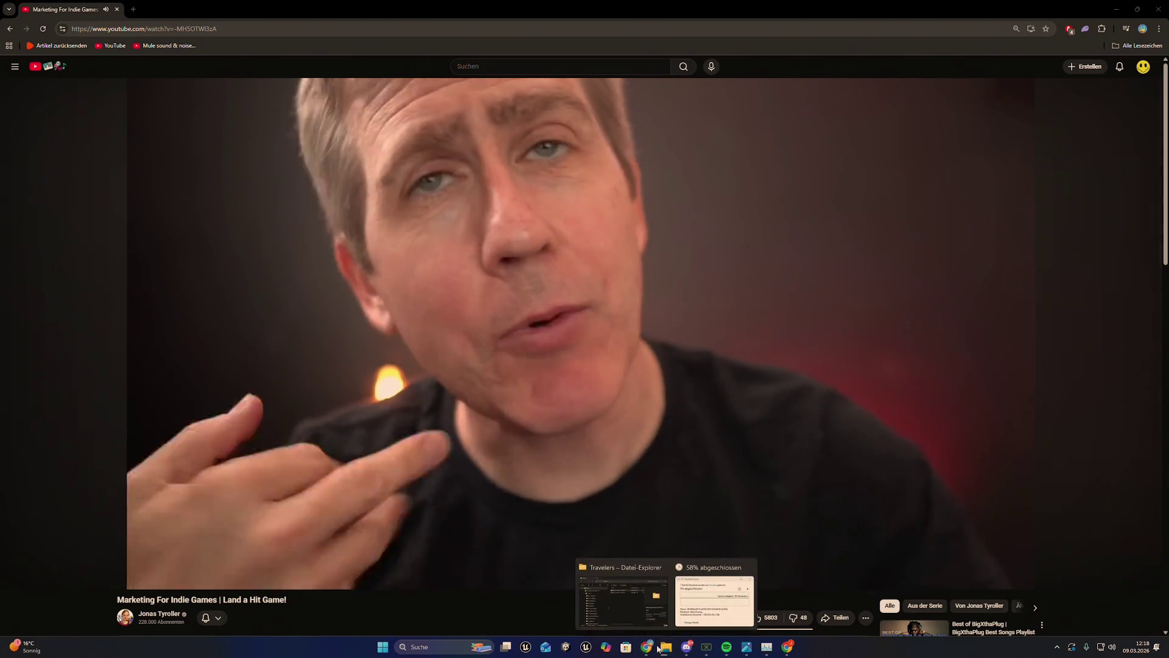
pyautogui.click(618, 600)
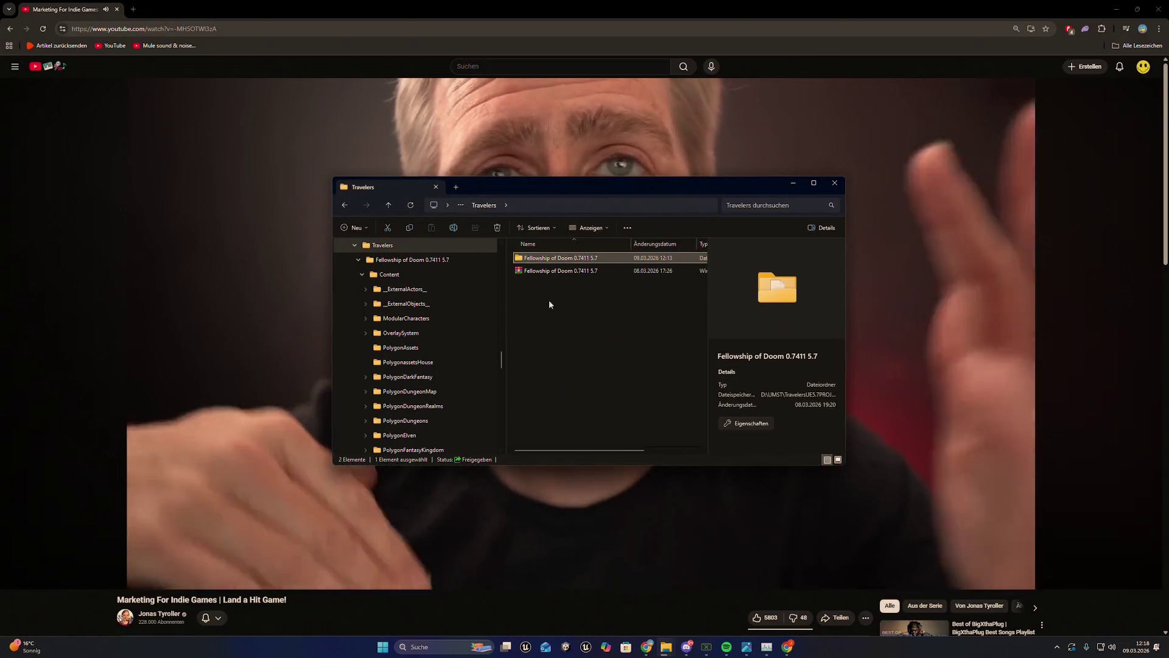
pyautogui.doubleClick(548, 258)
pyautogui.click(484, 205)
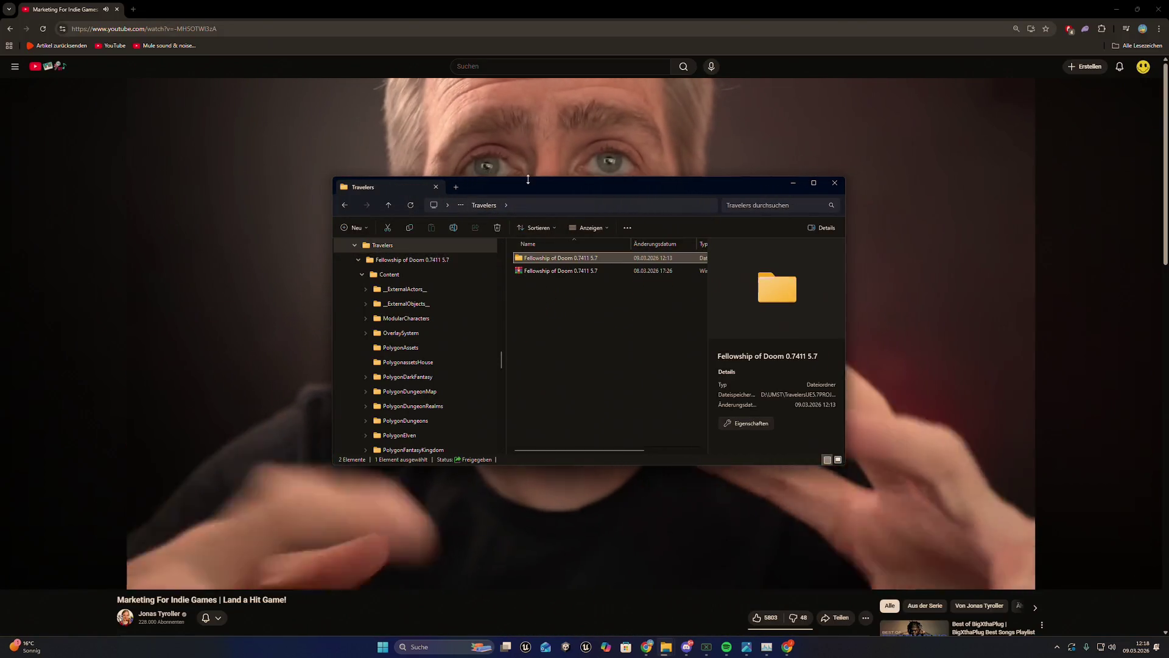
pyautogui.click(792, 182)
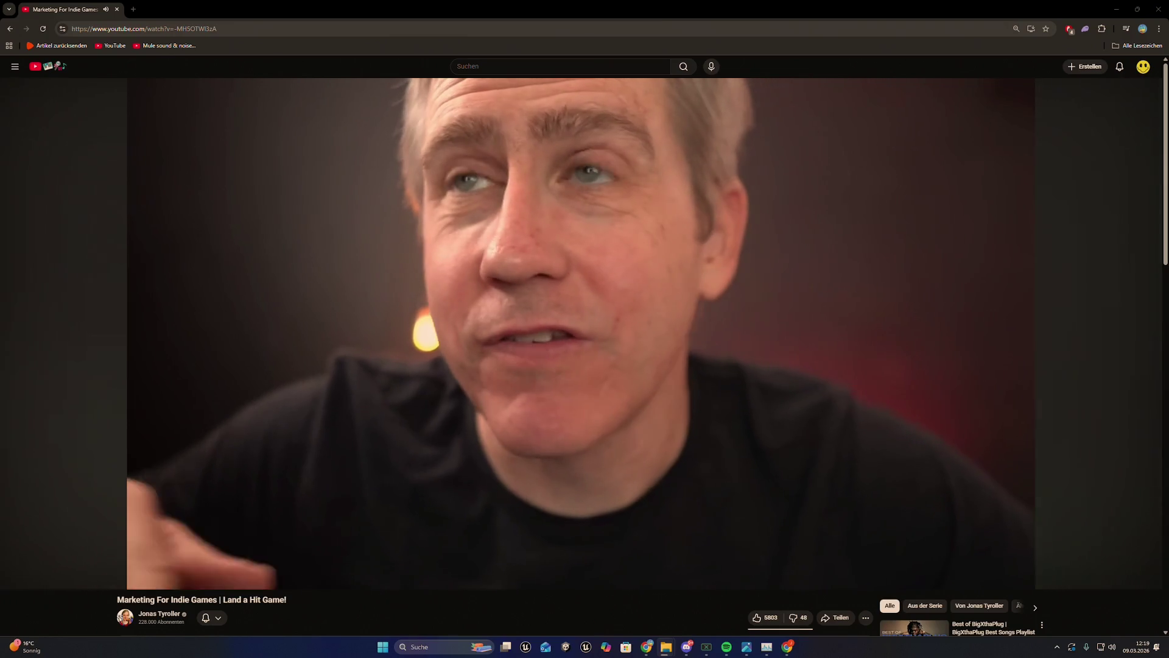
# Step: Launch a new PowerShell terminal with Win+X, I and dock it at the right screen edge
pyautogui.press('super+x')
pyautogui.press('i')
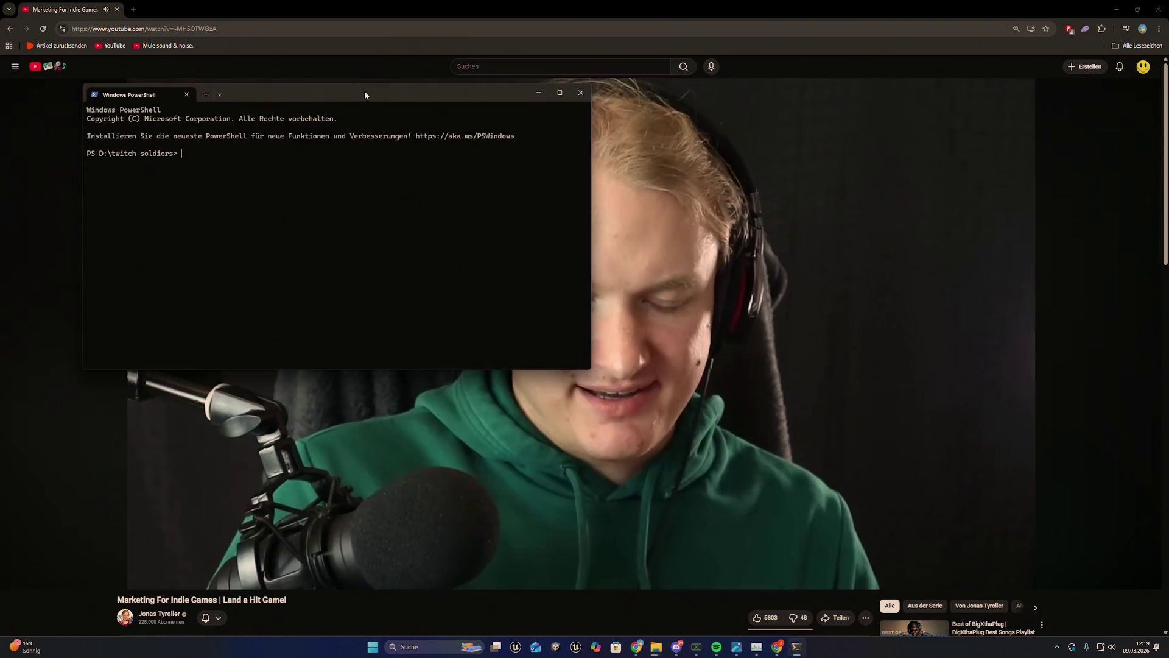
pyautogui.moveTo(364, 90); pyautogui.dragTo(1166, 261)
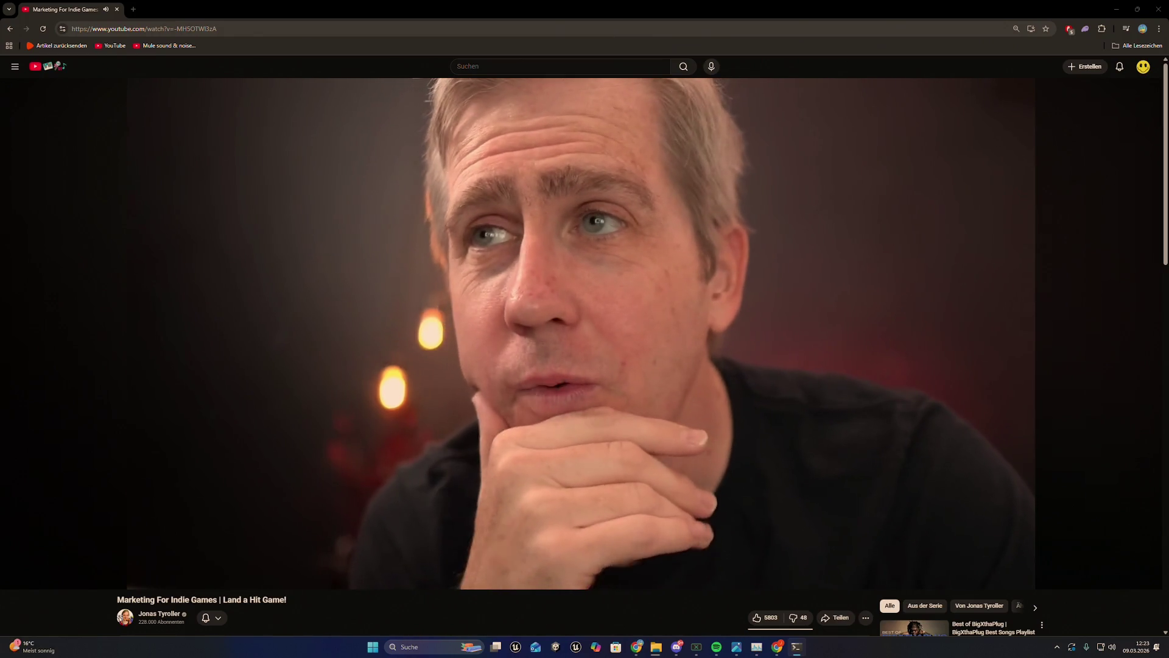
pyautogui.moveTo(656, 647)
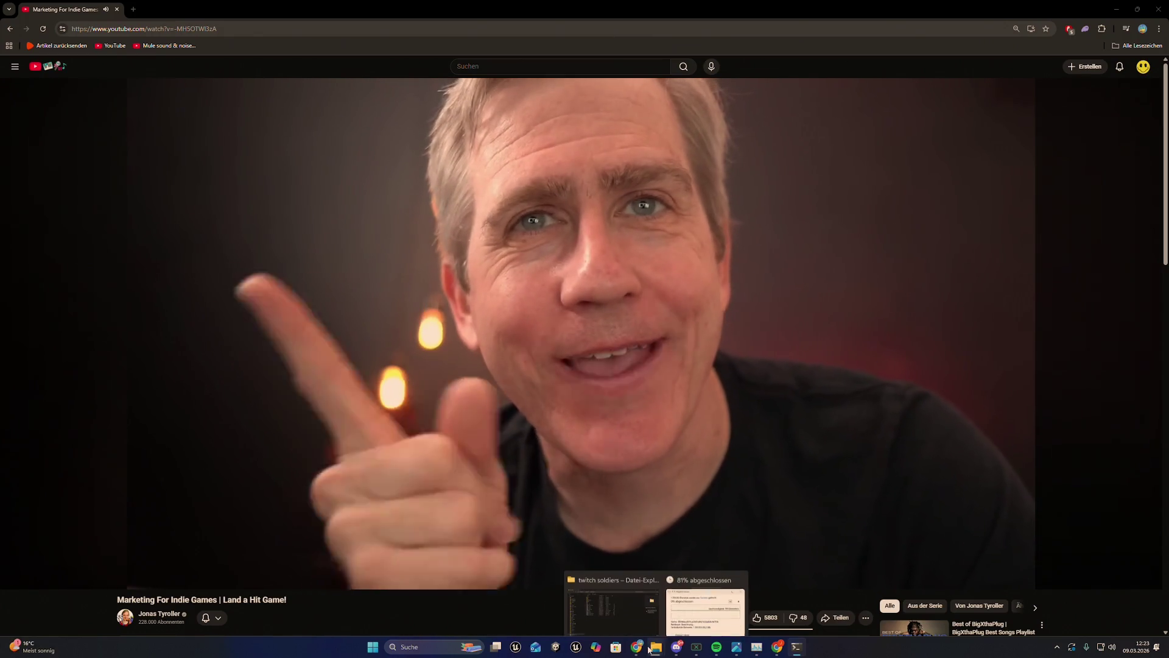
pyautogui.moveTo(691, 620)
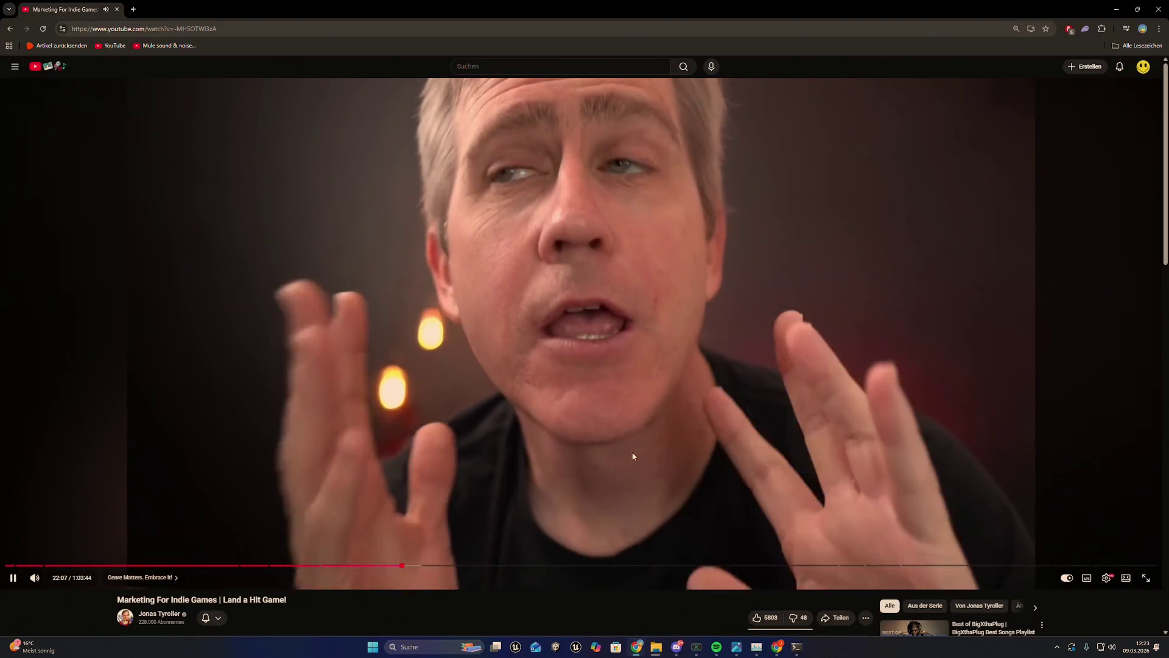
pyautogui.click(630, 446)
pyautogui.click(629, 446)
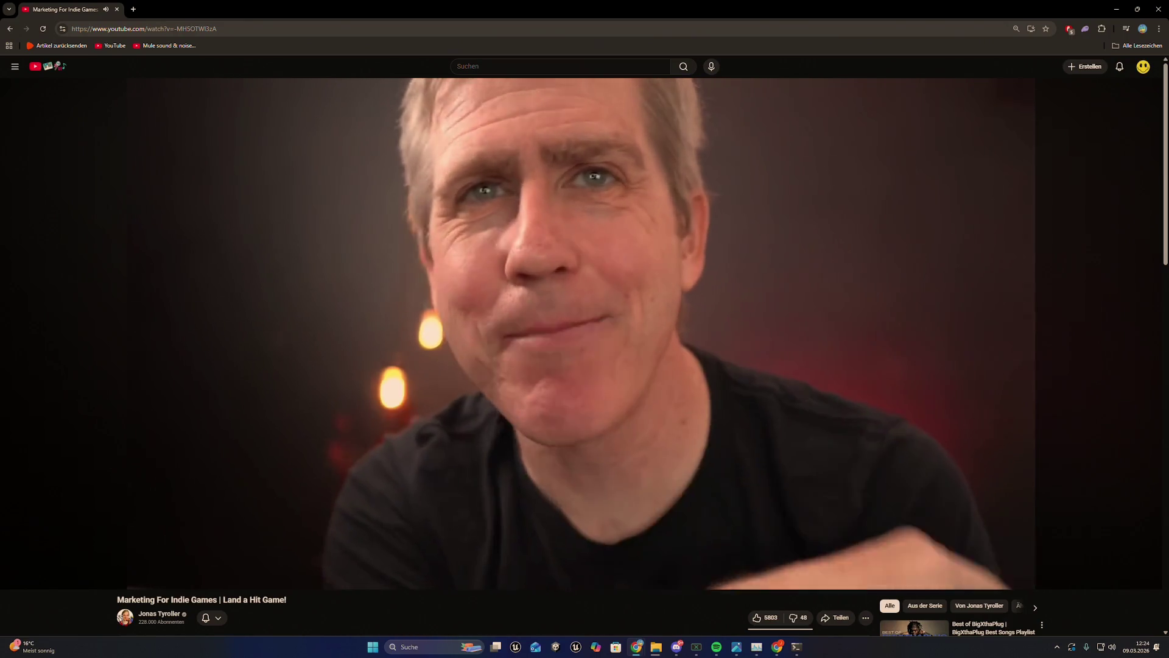
# Step: Set the video volume to 95% and bring up the Windows Start menu
pyautogui.press('Down')
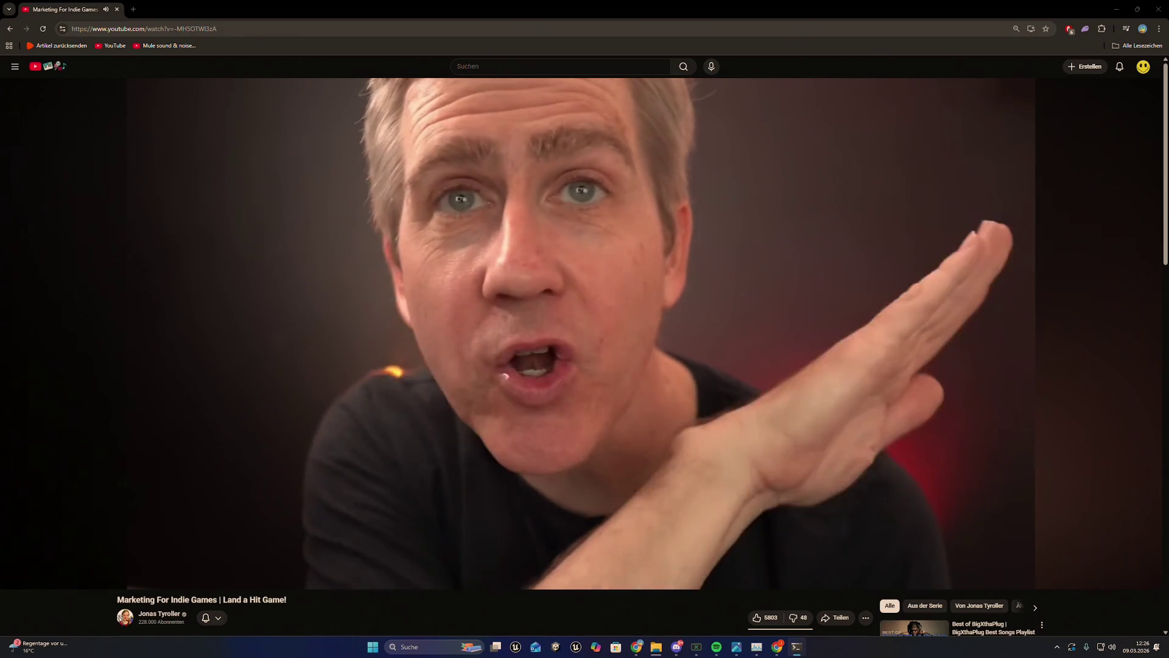
pyautogui.press('super')
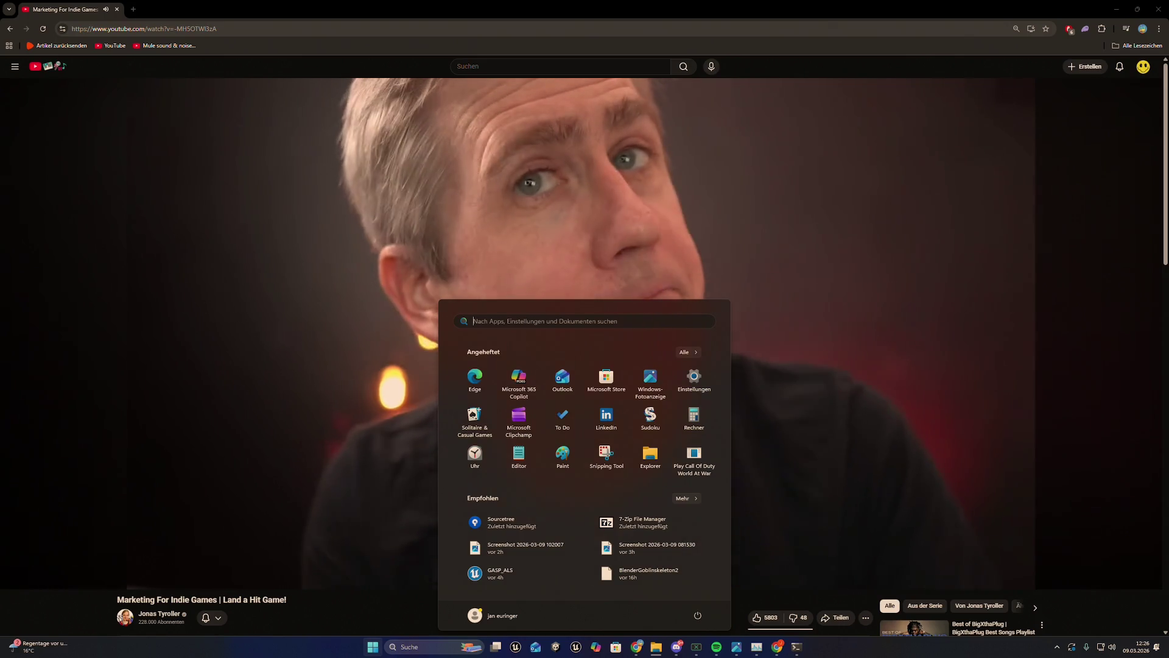
# Step: Dismiss the Start menu and switch the marketing video to fullscreen
pyautogui.click(867, 300)
pyautogui.doubleClick(867, 301)
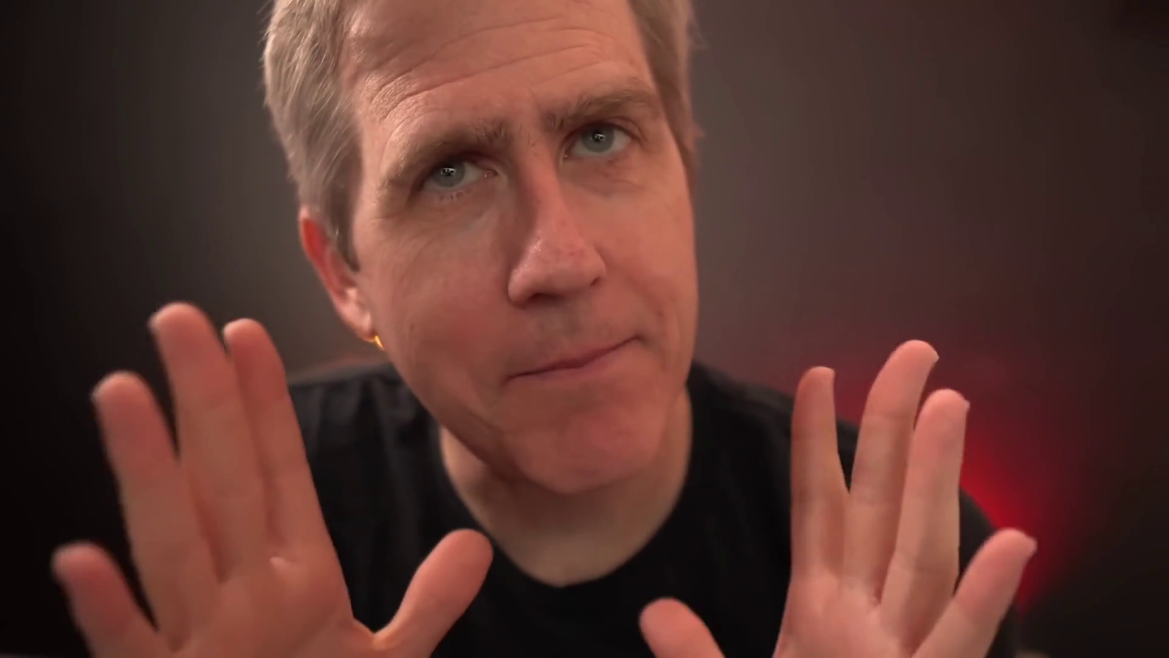
# Step: Leave fullscreen playback and switch to the WinRAR window showing the Travelers folder
pyautogui.press('Escape')
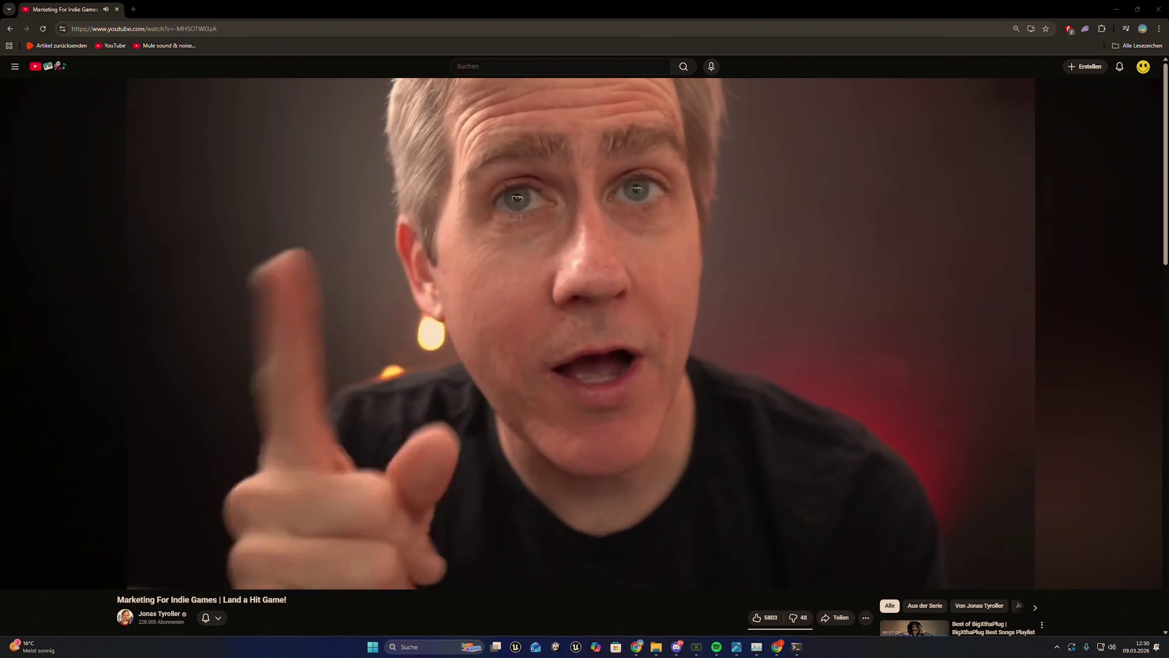
pyautogui.hotkey('alt', 'Tab')
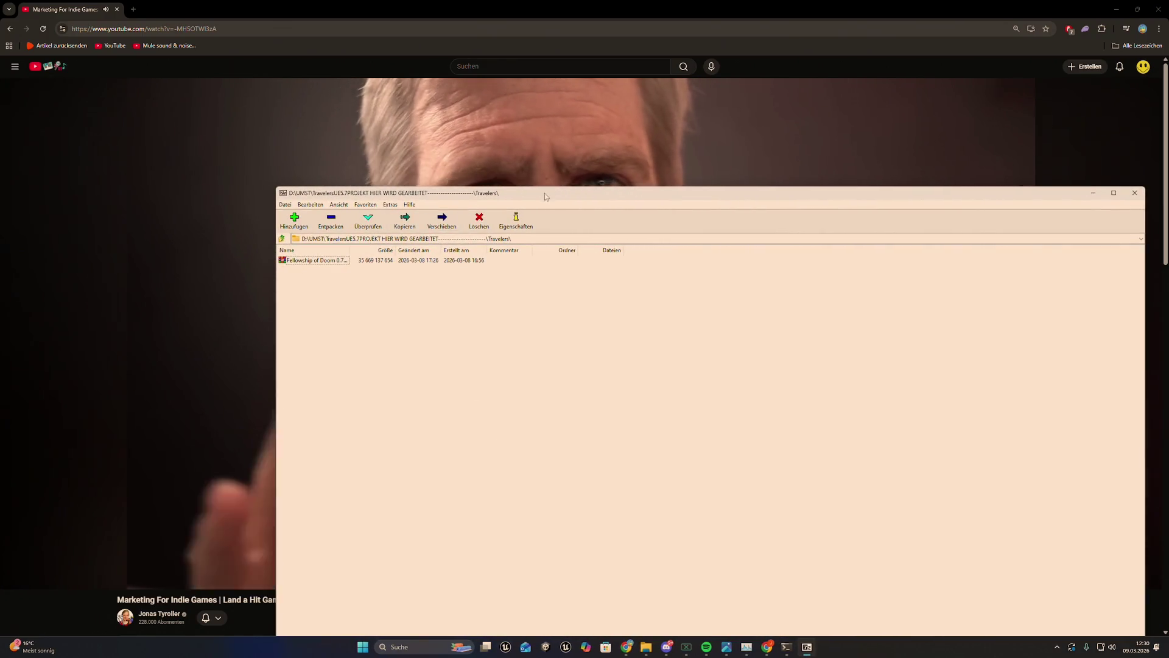
# Step: Extract the Fellowship of Doom 0.7411 5.7 archive into Travelers, running it in the background
pyautogui.click(1092, 192)
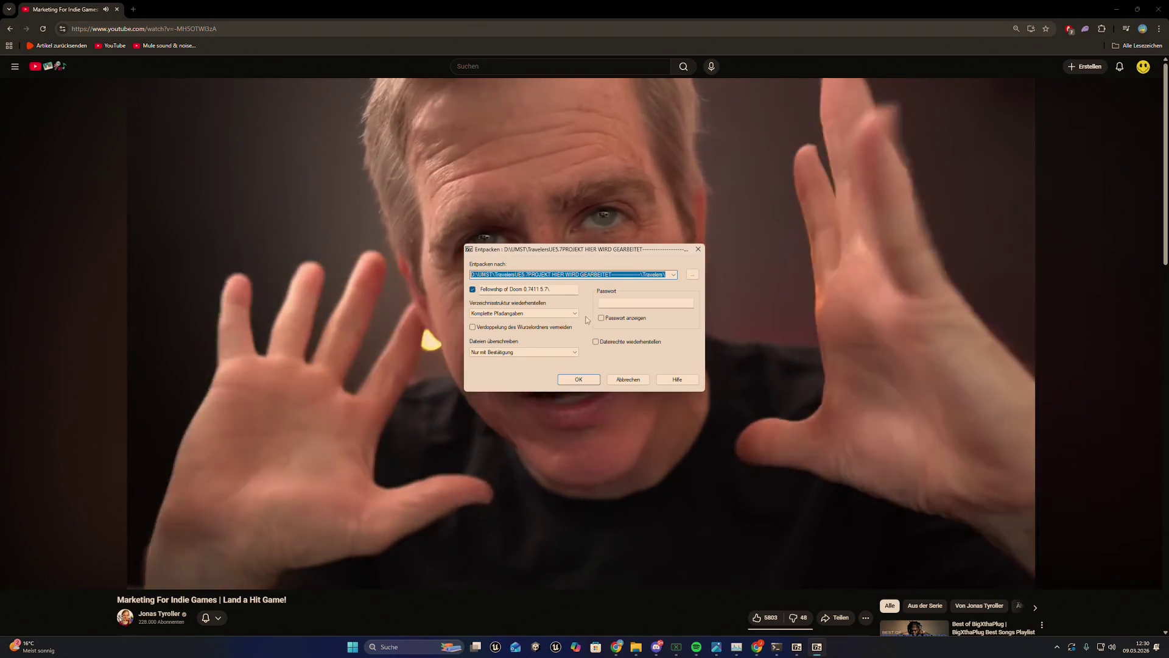
pyautogui.click(652, 274)
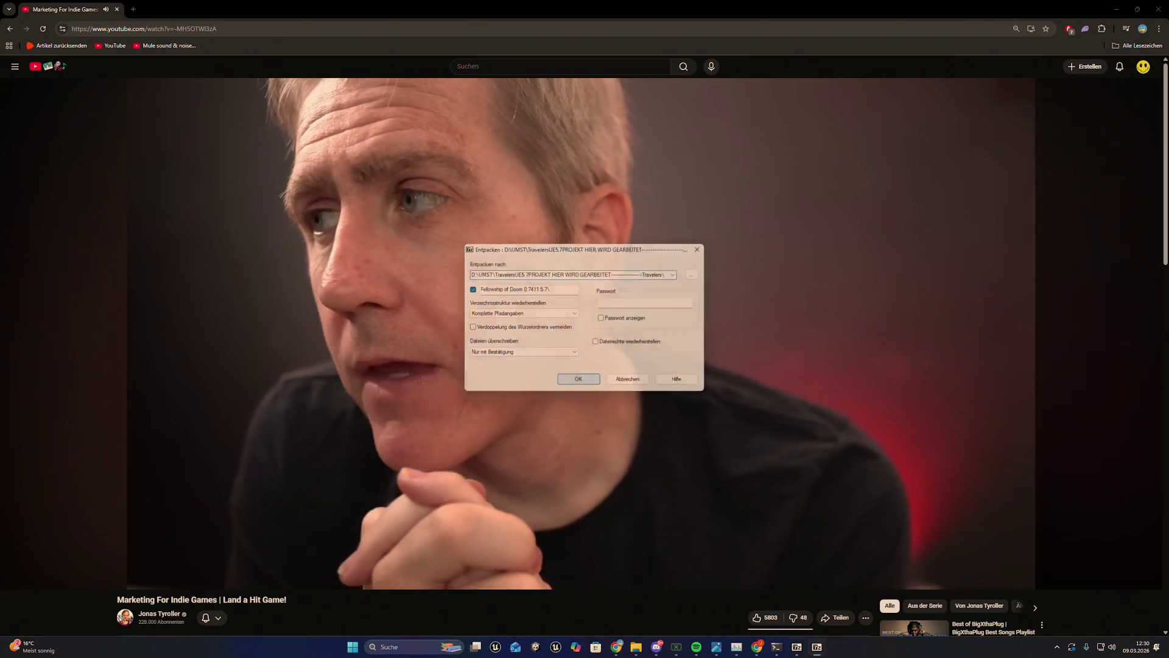
pyautogui.click(596, 380)
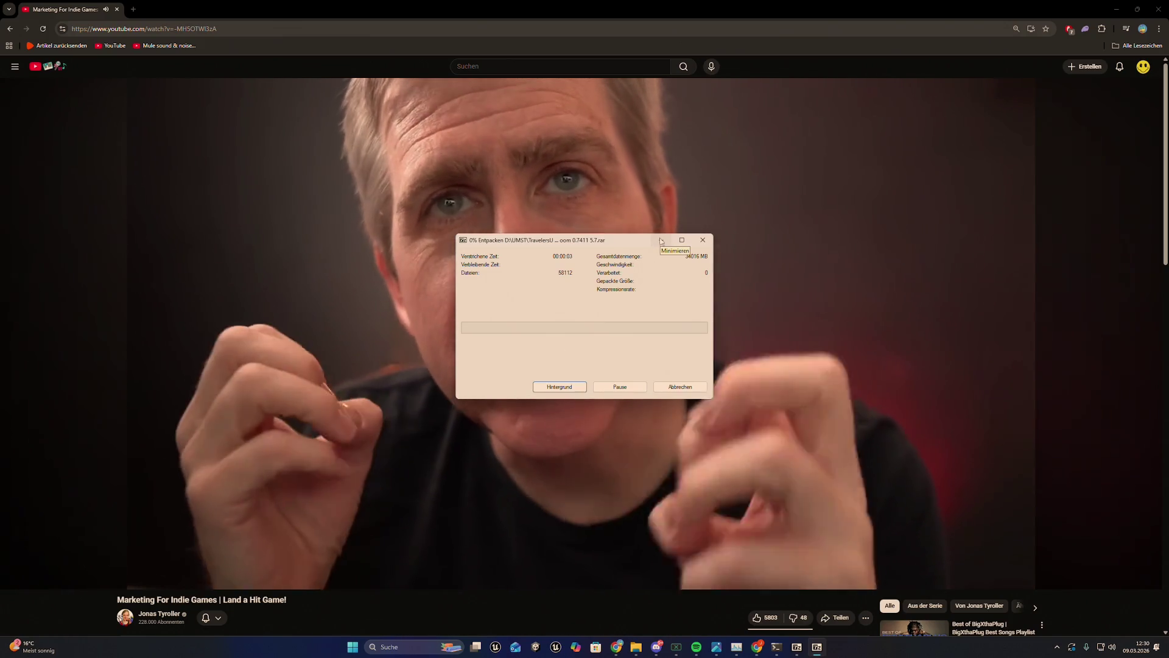
pyautogui.click(661, 240)
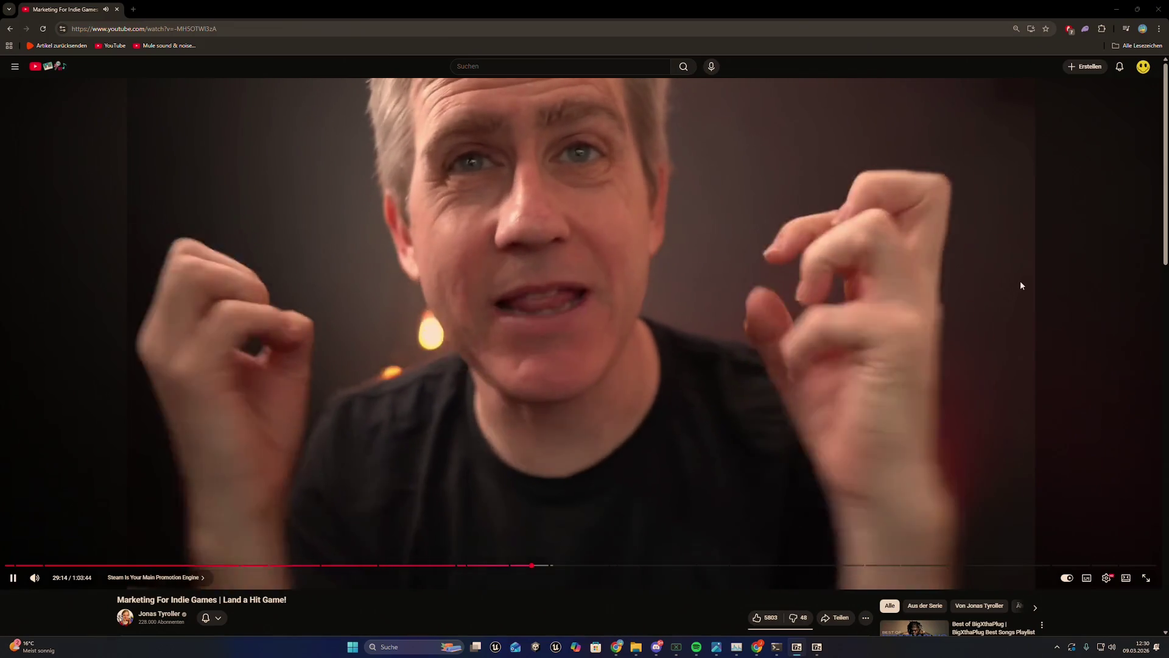